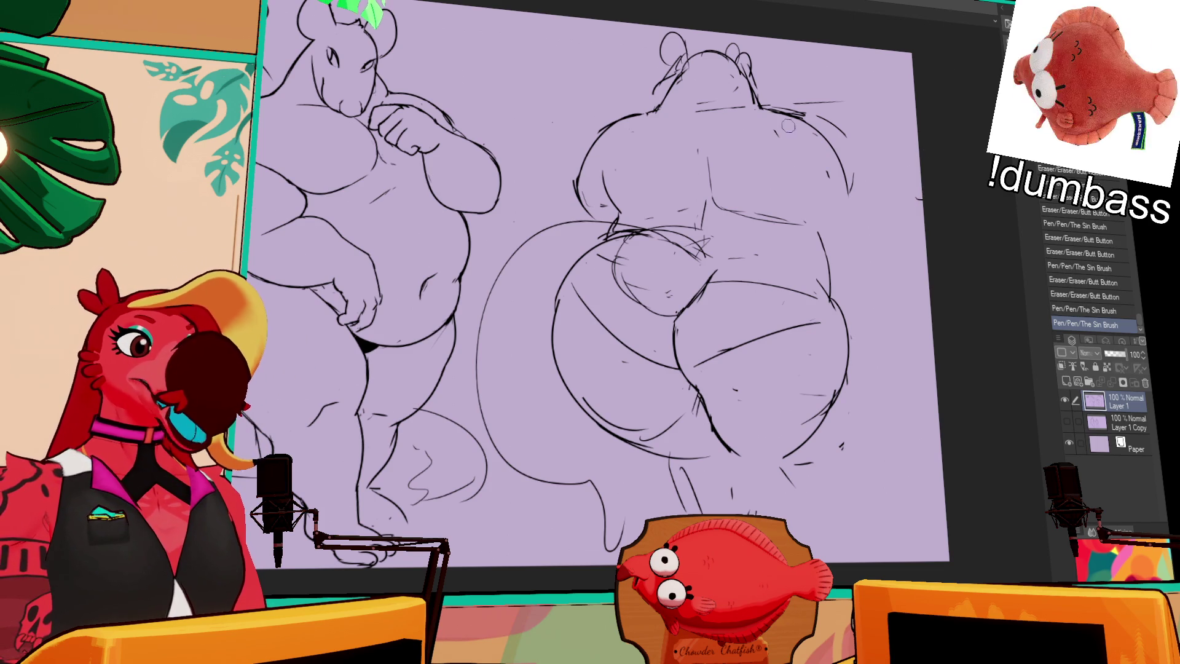
# Ink the back view's shoulder and arm line, erasing and redrawing the first attempt
pyautogui.moveTo(779, 110); pyautogui.dragTo(853, 153)
pyautogui.moveTo(775, 115); pyautogui.dragTo(858, 202)
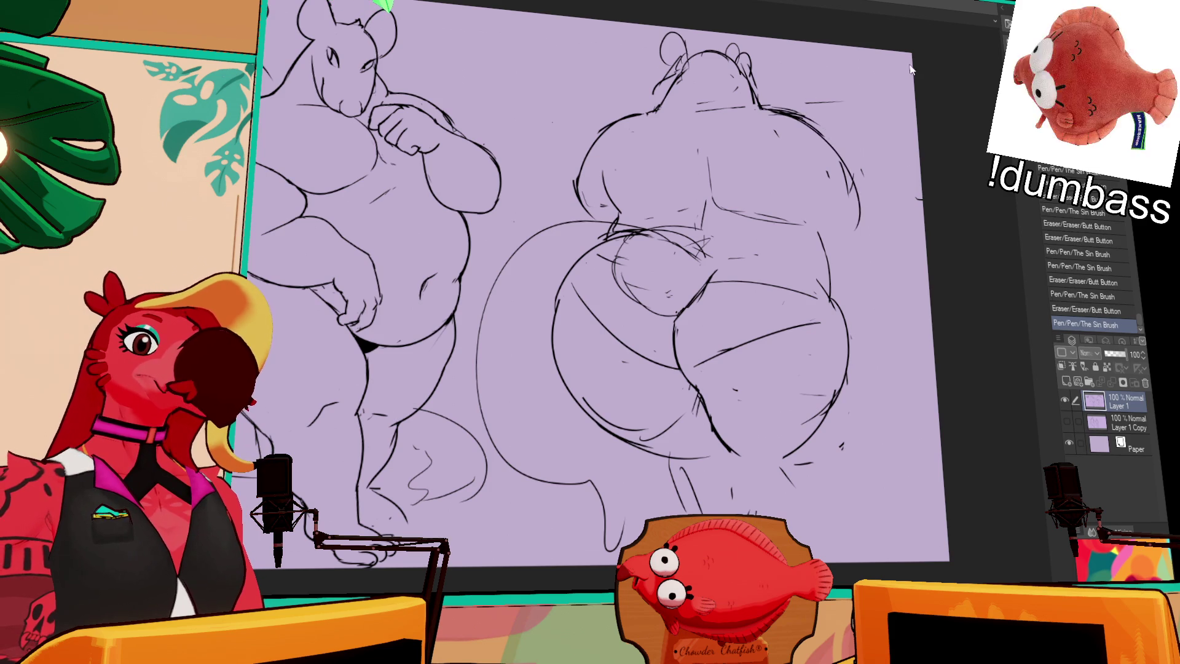
pyautogui.moveTo(830, 129); pyautogui.dragTo(810, 139)
pyautogui.moveTo(833, 178)
pyautogui.mouseDown()
pyautogui.moveTo(811, 139)
pyautogui.moveTo(765, 113)
pyautogui.moveTo(819, 140)
pyautogui.moveTo(838, 203)
pyautogui.mouseUp()
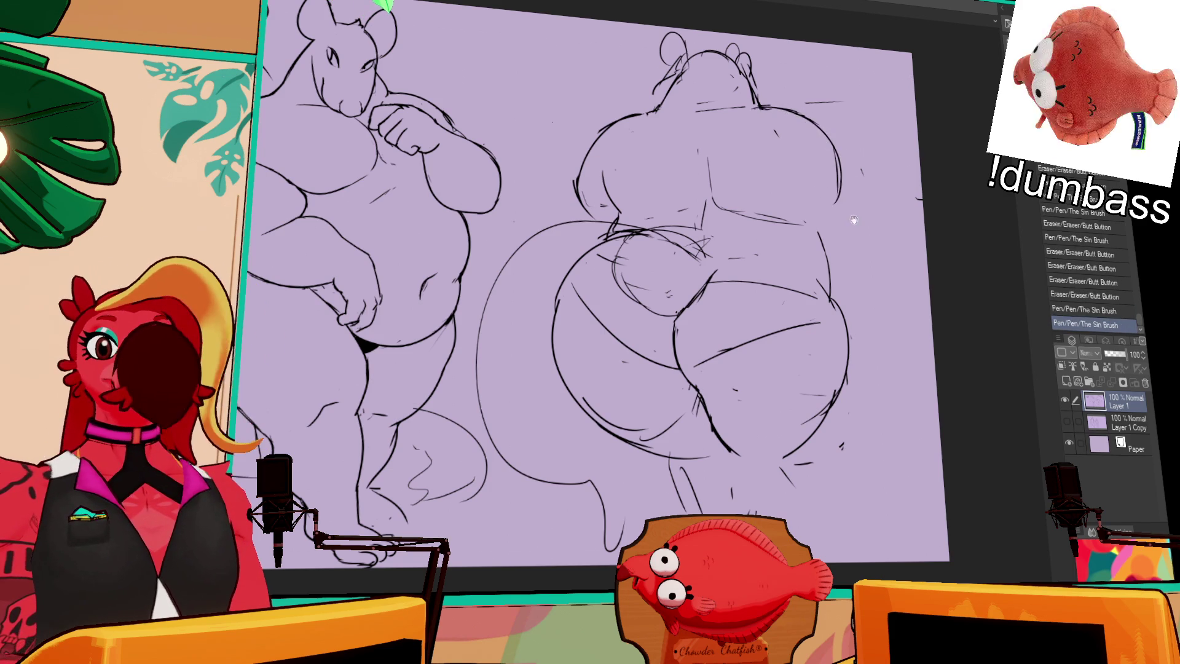
pyautogui.moveTo(766, 105)
pyautogui.mouseDown()
pyautogui.moveTo(816, 129)
pyautogui.moveTo(844, 208)
pyautogui.mouseUp()
pyautogui.moveTo(830, 139); pyautogui.dragTo(840, 184)
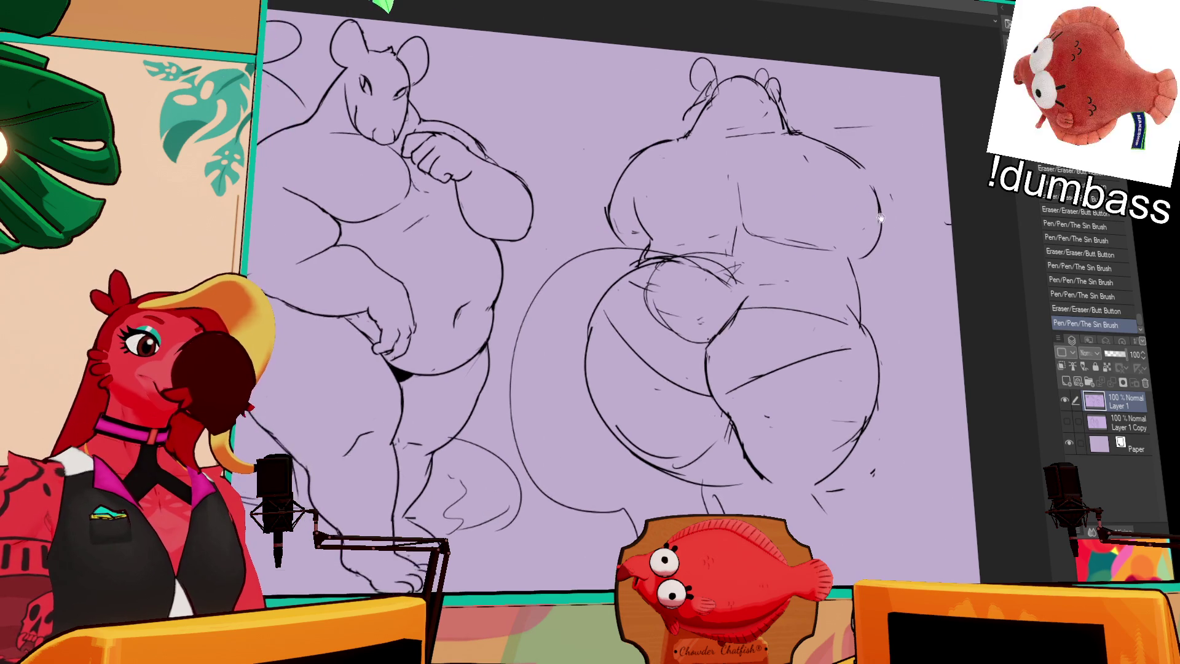
# Draw the centre line down the back view's upper back and remove a stray mark
pyautogui.moveTo(802, 240); pyautogui.dragTo(840, 252)
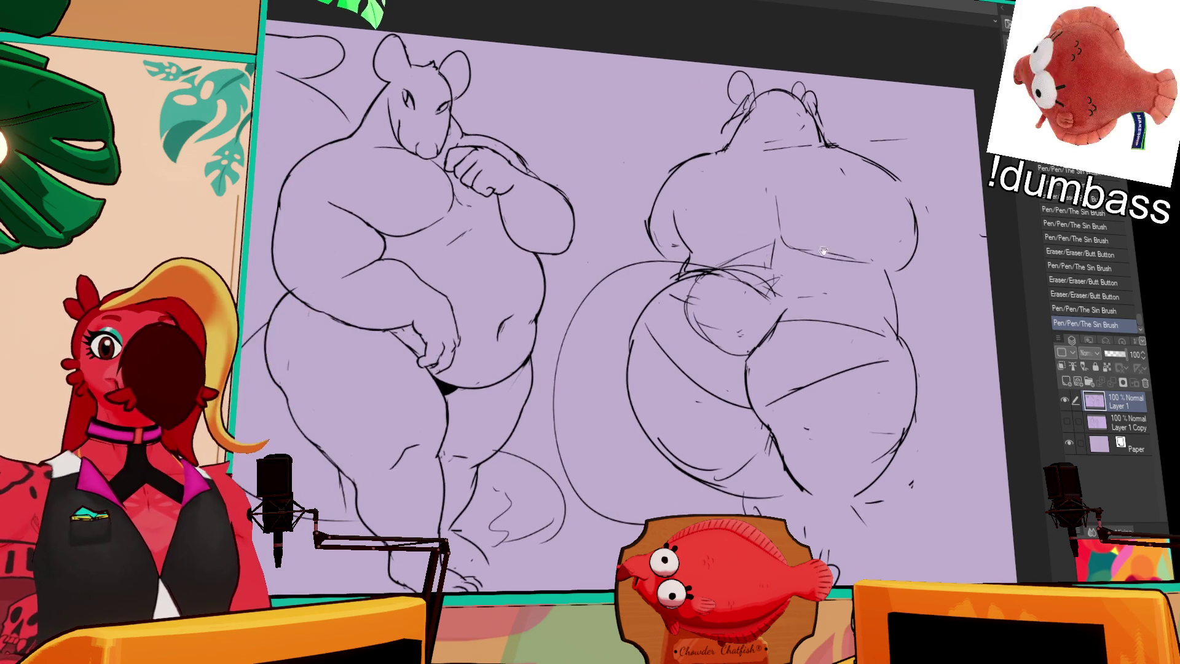
pyautogui.moveTo(729, 250); pyautogui.dragTo(719, 239)
pyautogui.moveTo(758, 180)
pyautogui.mouseDown()
pyautogui.moveTo(762, 224)
pyautogui.moveTo(822, 248)
pyautogui.moveTo(776, 236)
pyautogui.moveTo(767, 221)
pyautogui.moveTo(835, 249)
pyautogui.moveTo(874, 244)
pyautogui.mouseUp()
pyautogui.click(779, 229)
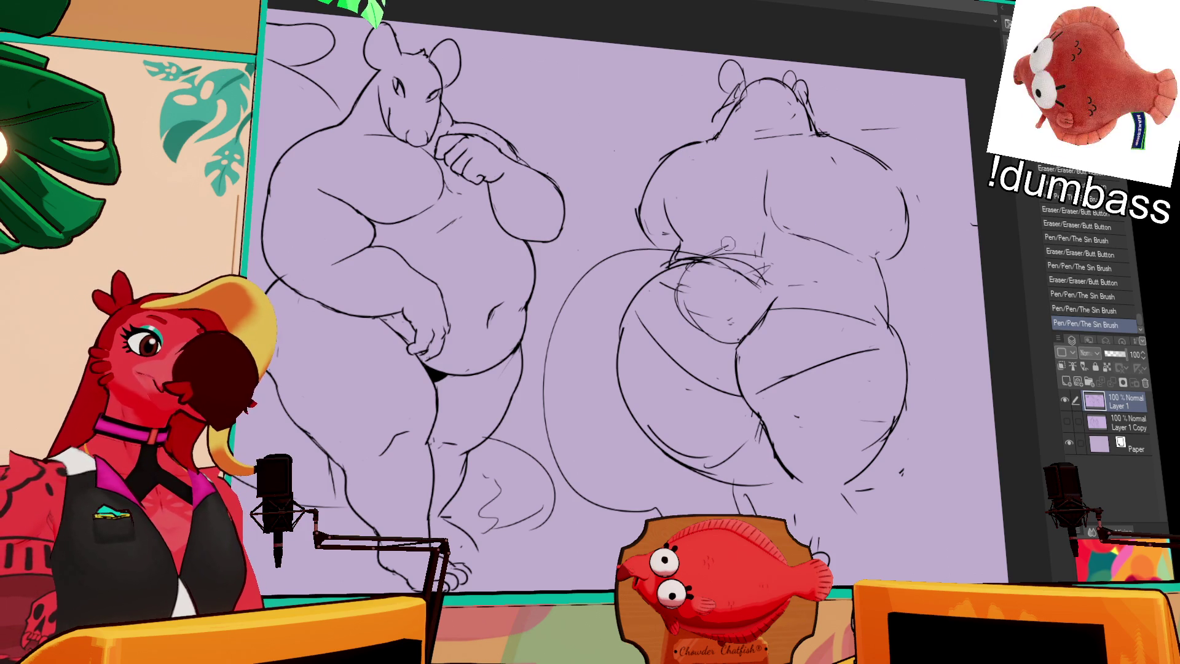
pyautogui.moveTo(758, 222); pyautogui.dragTo(749, 265)
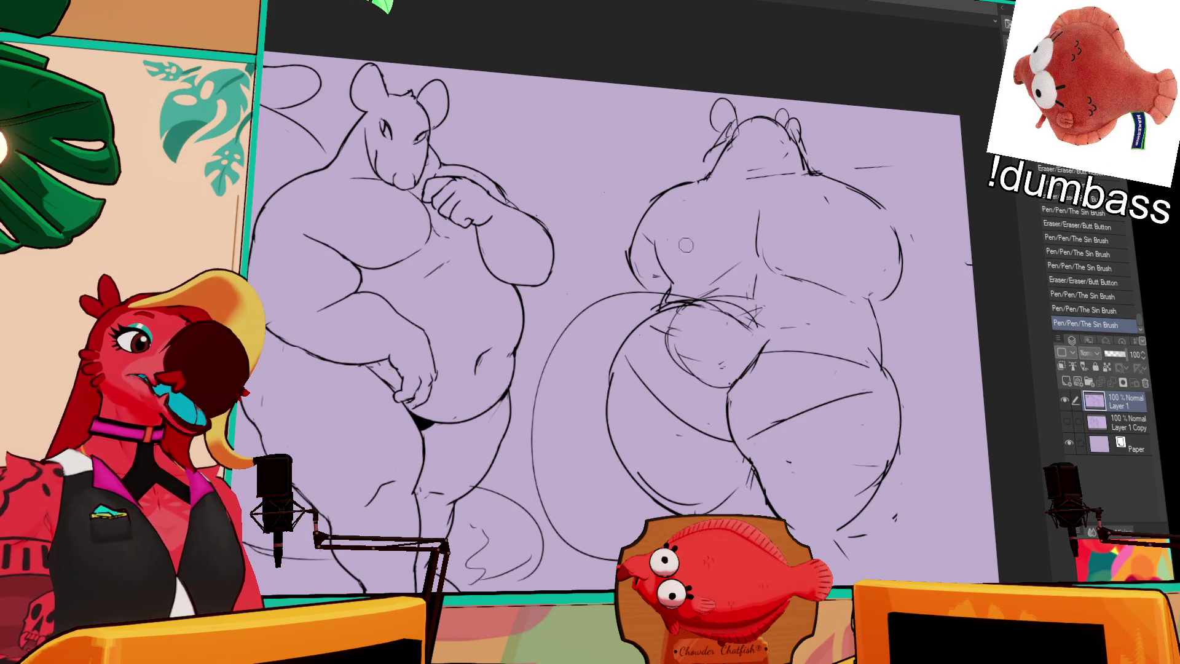
# Touch up the back view's shoulder lines and add small strokes along its side
pyautogui.moveTo(651, 208)
pyautogui.mouseDown()
pyautogui.moveTo(702, 170)
pyautogui.moveTo(686, 205)
pyautogui.mouseUp()
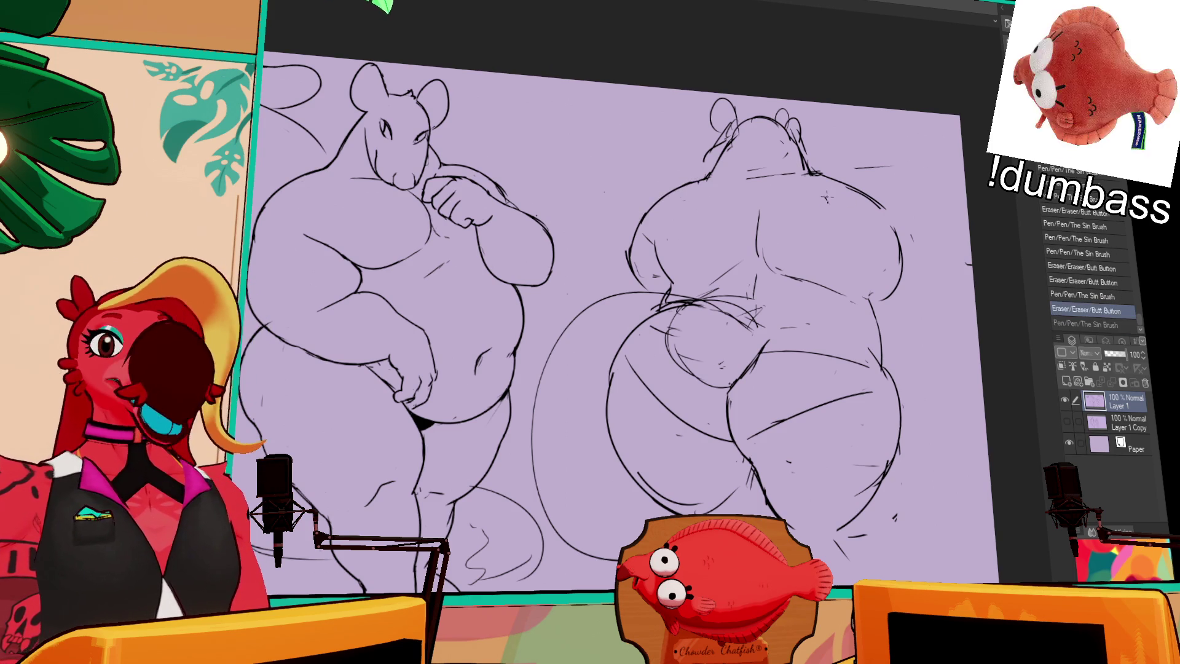
pyautogui.moveTo(846, 170)
pyautogui.mouseDown()
pyautogui.moveTo(820, 184)
pyautogui.moveTo(826, 197)
pyautogui.moveTo(830, 184)
pyautogui.moveTo(815, 183)
pyautogui.moveTo(899, 205)
pyautogui.mouseUp()
pyautogui.moveTo(830, 185)
pyautogui.mouseDown()
pyautogui.moveTo(884, 205)
pyautogui.moveTo(867, 196)
pyautogui.mouseUp()
pyautogui.moveTo(911, 251); pyautogui.dragTo(851, 287)
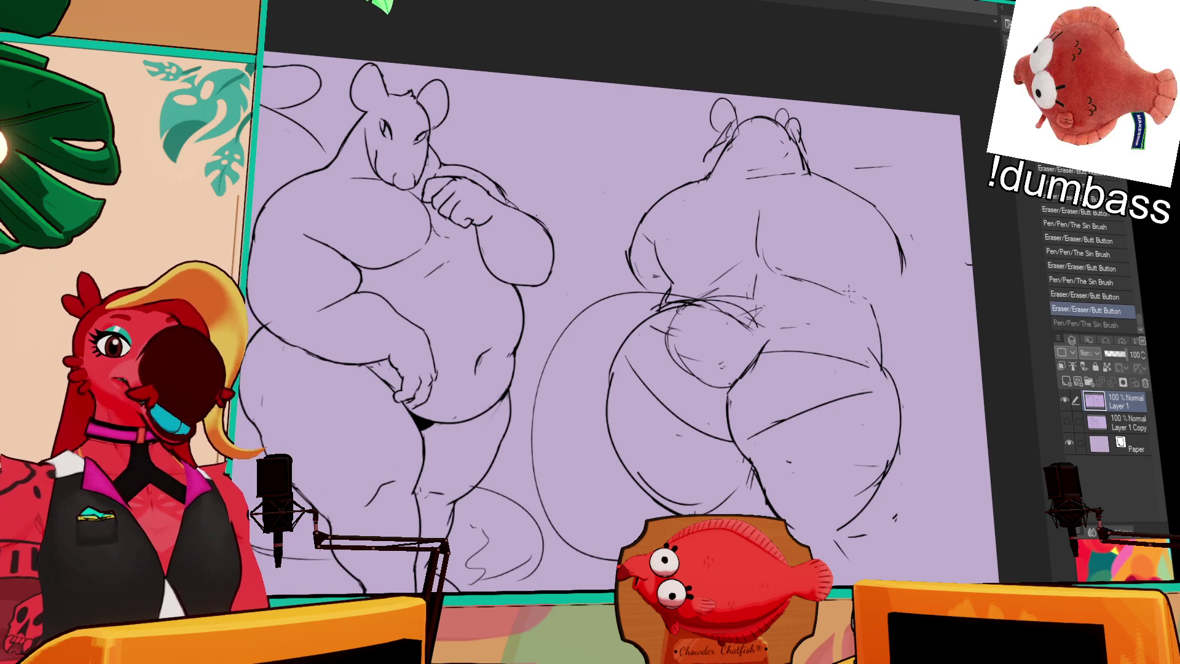
pyautogui.moveTo(899, 241); pyautogui.dragTo(904, 249)
pyautogui.scroll(-1, 901, 241)
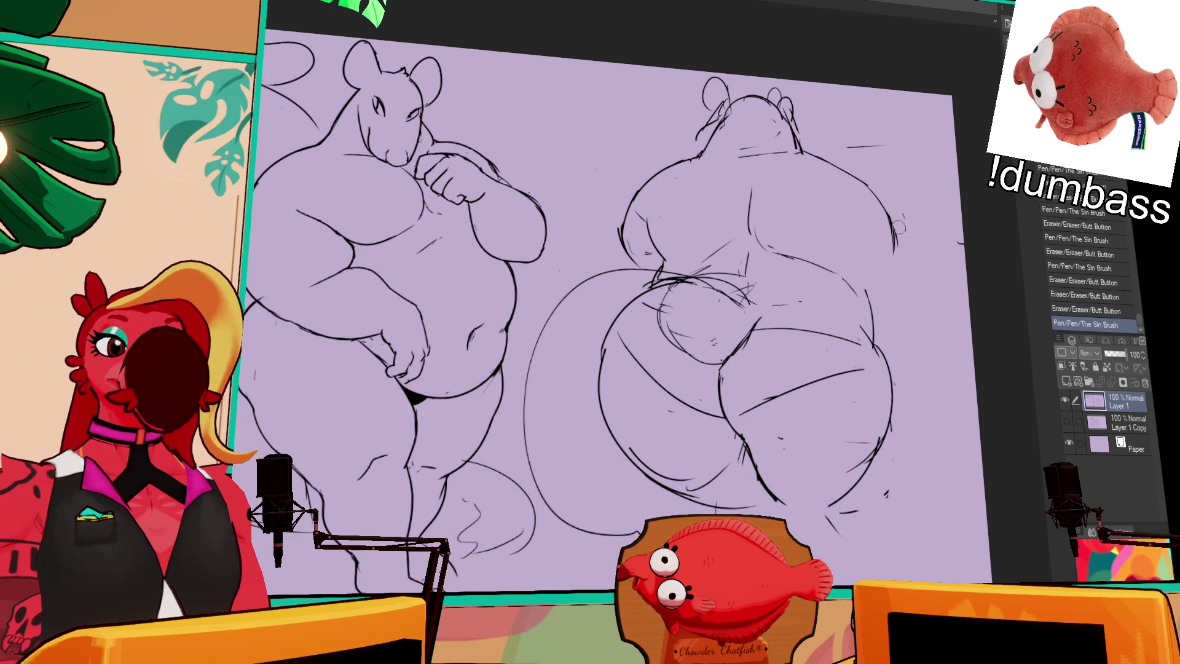
pyautogui.scroll(-1, 897, 228)
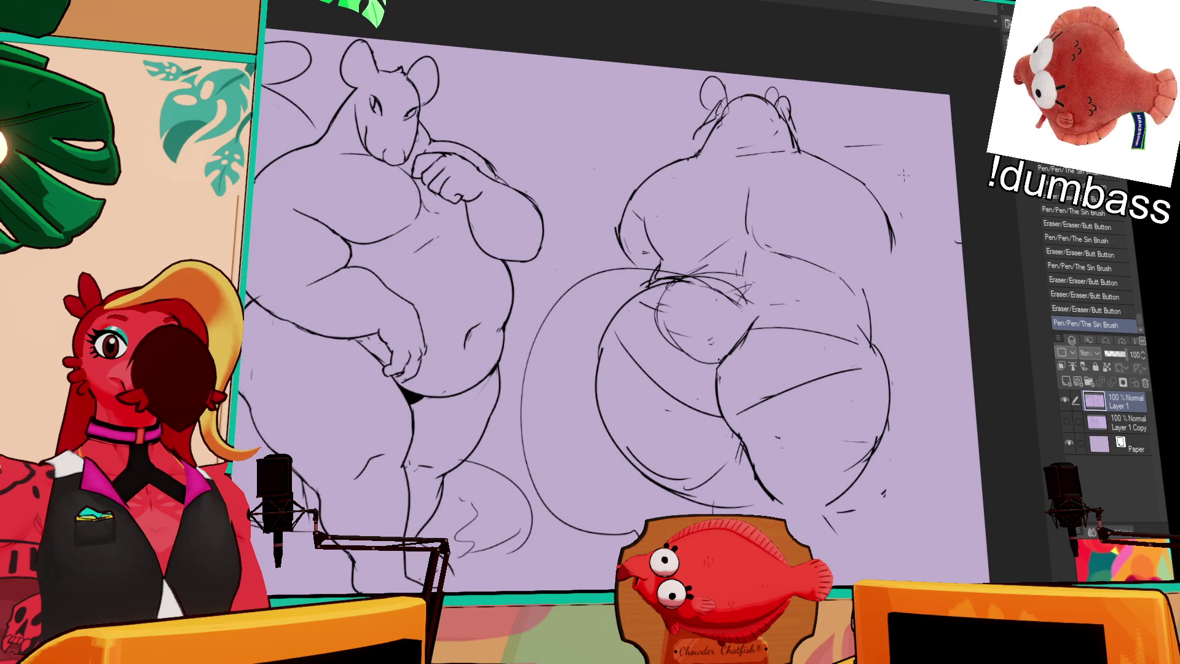
pyautogui.scroll(-1, 933, 214)
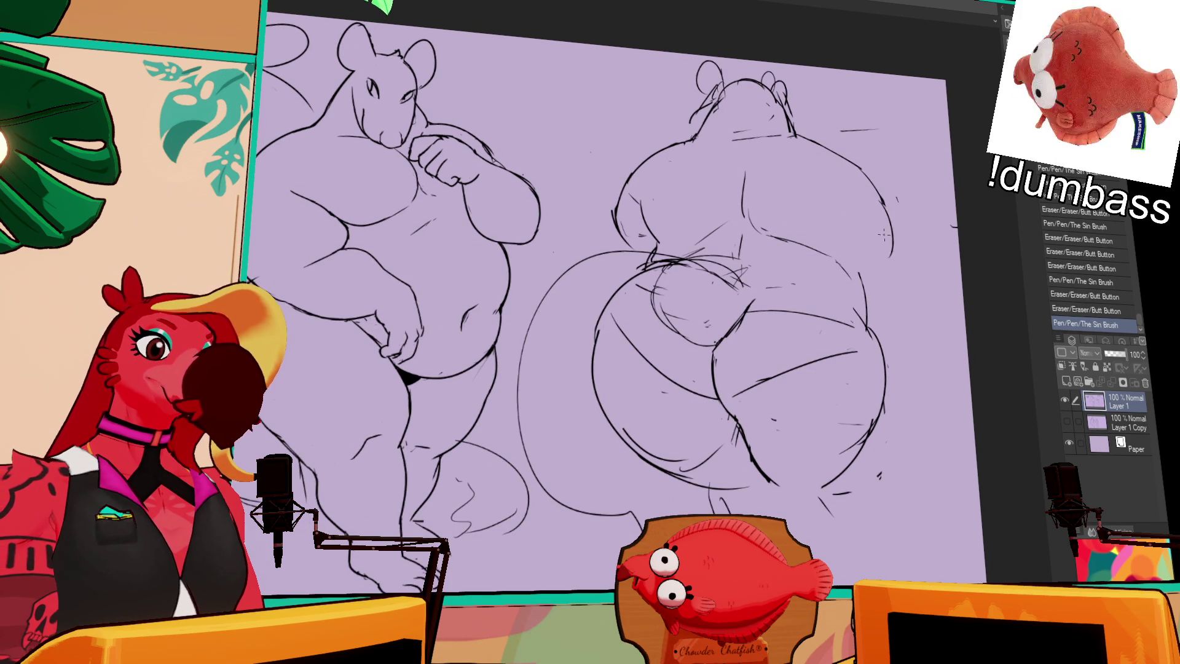
pyautogui.scroll(-2, 705, 299)
pyautogui.scroll(2, 705, 297)
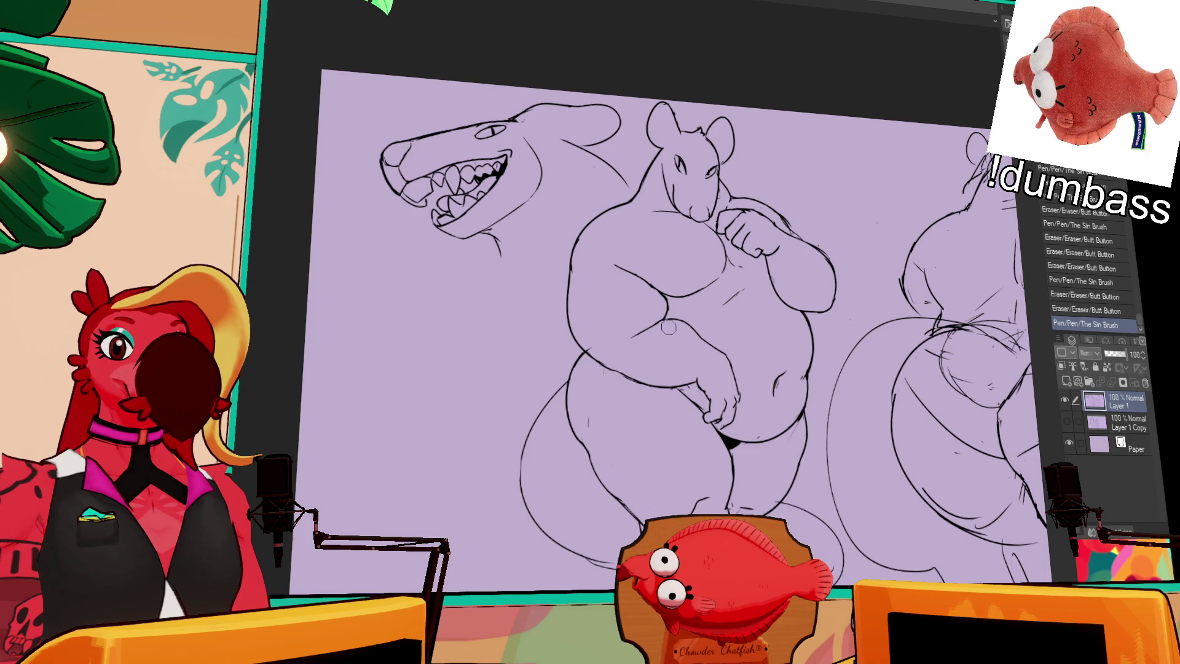
# Erase and redraw the front rat's left side contour as one cleaner line
pyautogui.hotkey('ctrl', 'z')
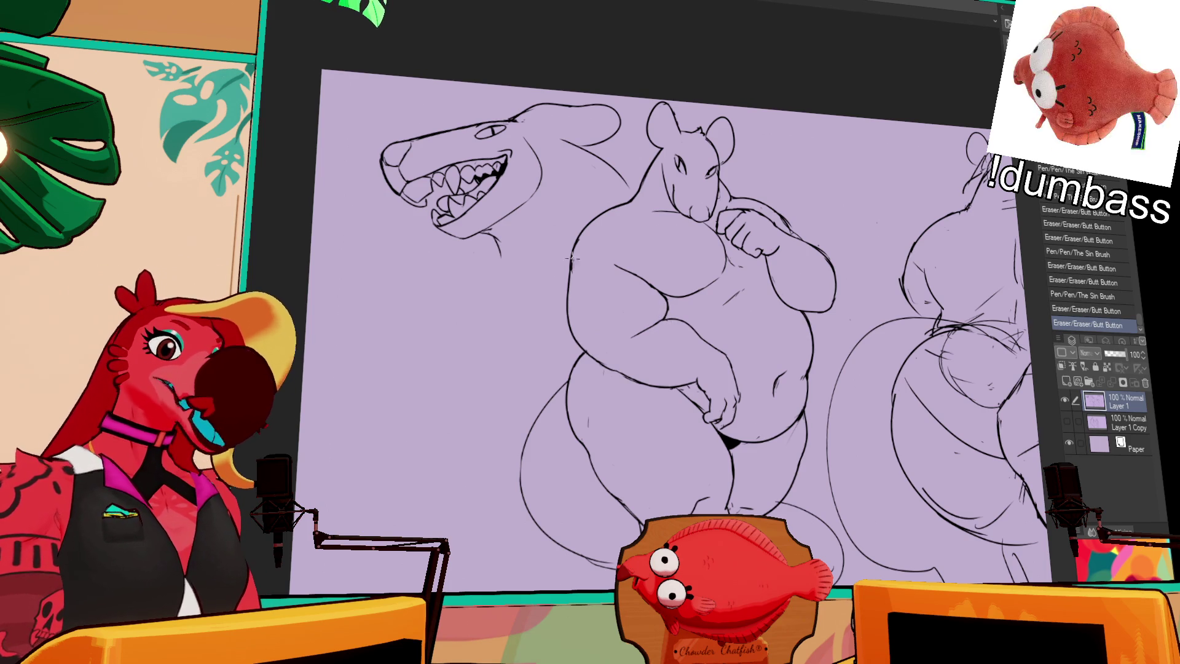
pyautogui.moveTo(571, 258); pyautogui.dragTo(567, 337)
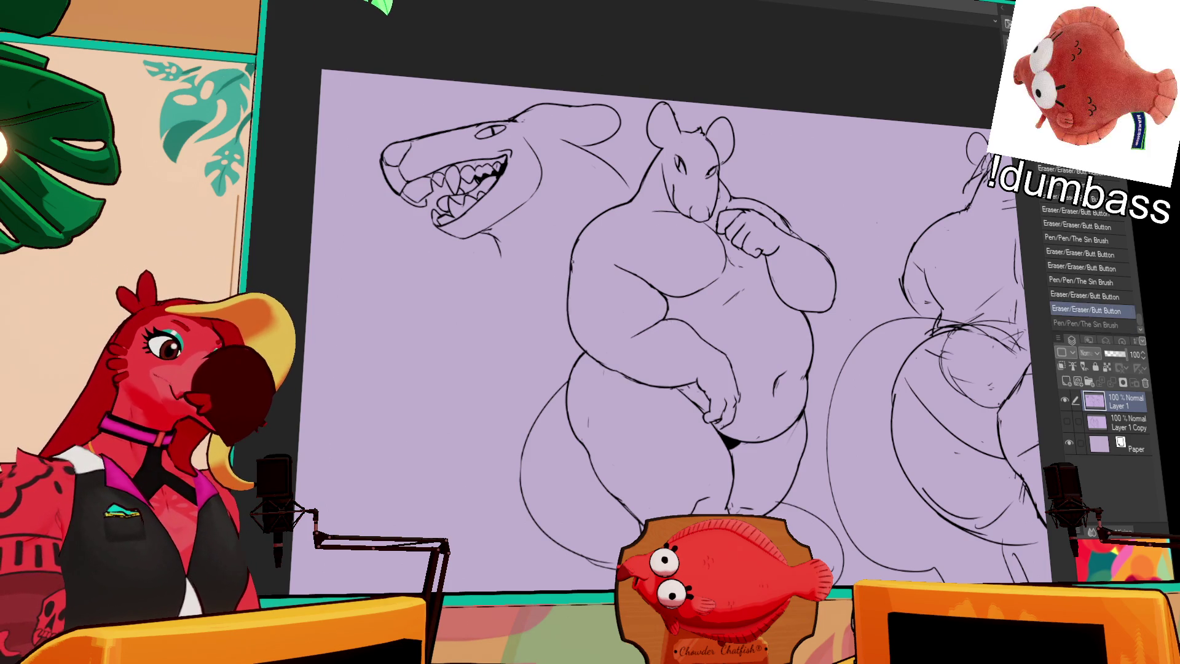
pyautogui.moveTo(569, 262); pyautogui.dragTo(579, 359)
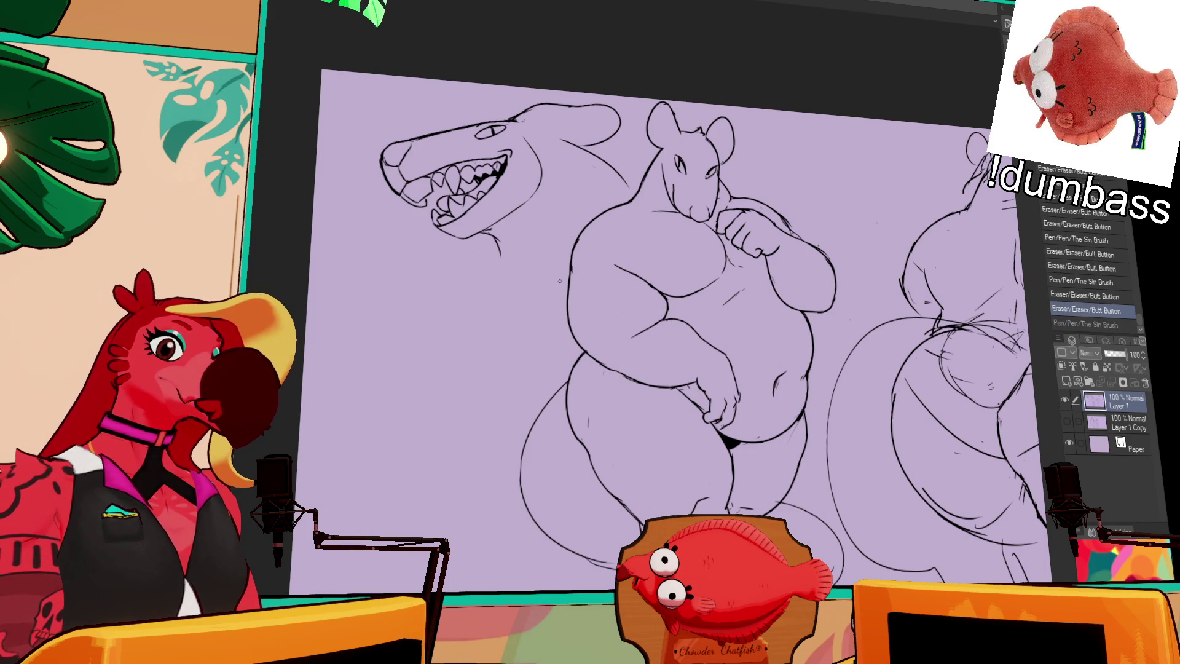
pyautogui.moveTo(570, 267); pyautogui.dragTo(586, 358)
pyautogui.scroll(-1, 646, 323)
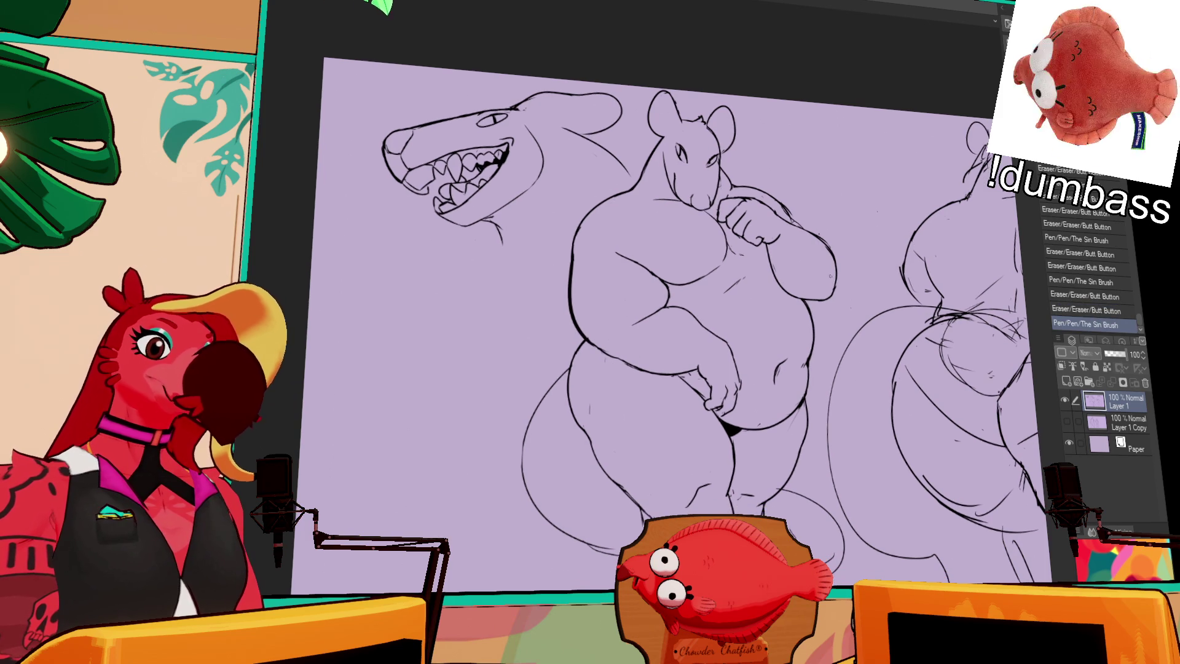
# Refine the front rat's hand lines, then fix a stray mark on the back view's rear and ink its thigh
pyautogui.moveTo(765, 247); pyautogui.dragTo(767, 262)
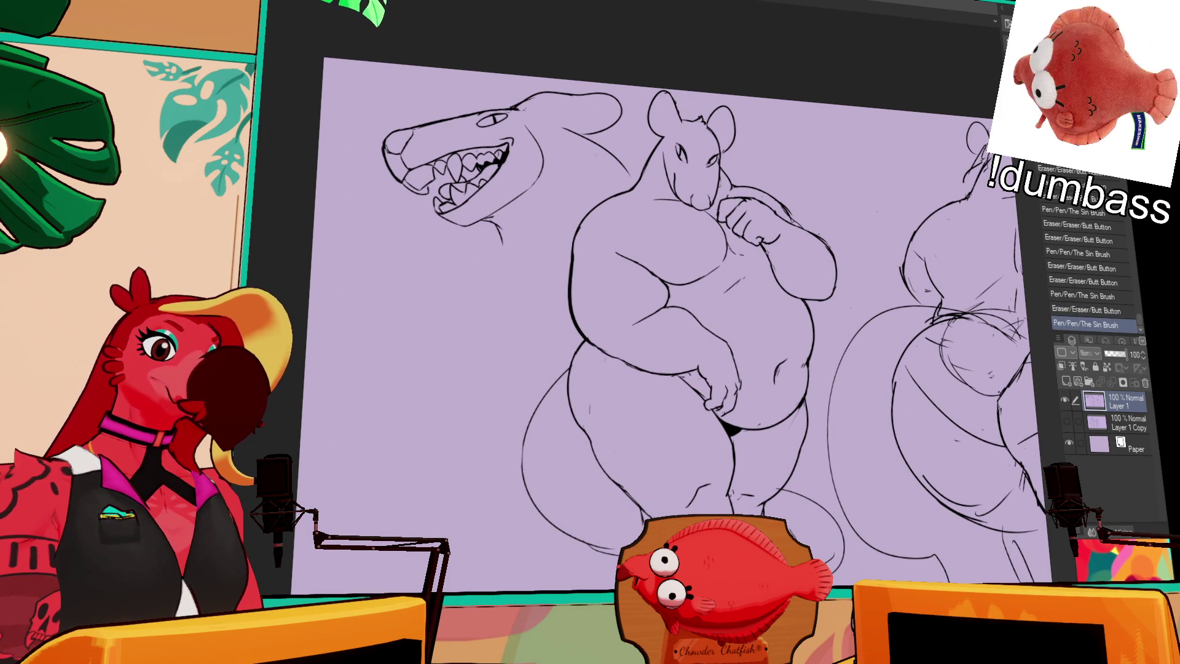
pyautogui.moveTo(784, 221); pyautogui.dragTo(831, 256)
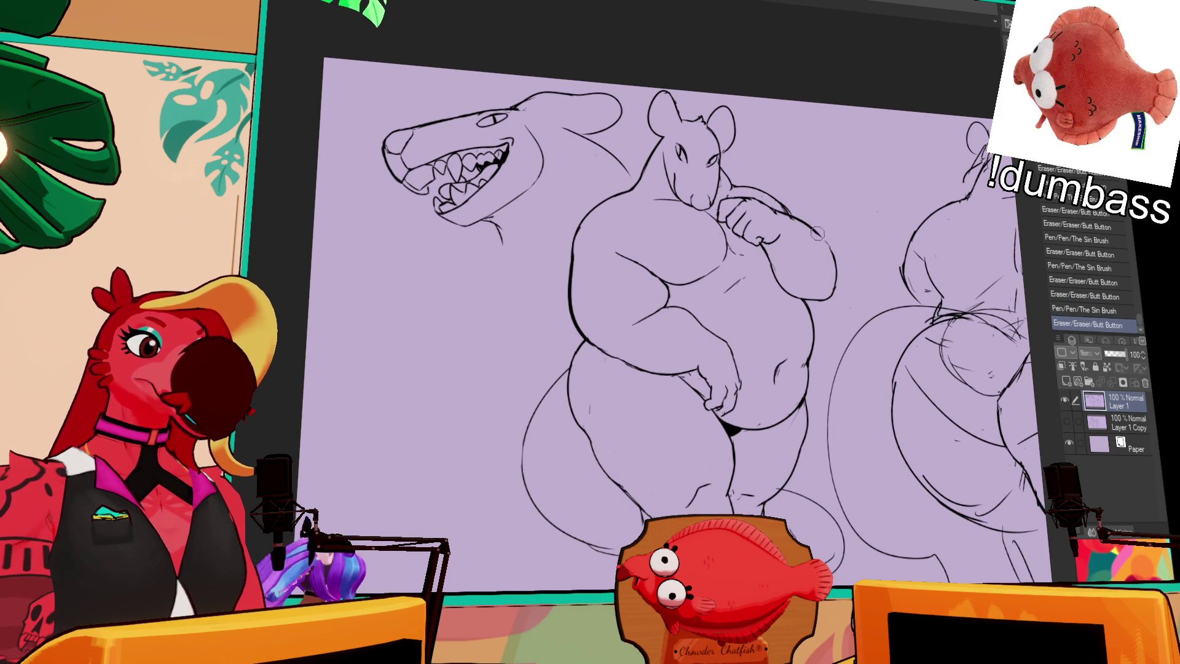
pyautogui.scroll(-2, 798, 238)
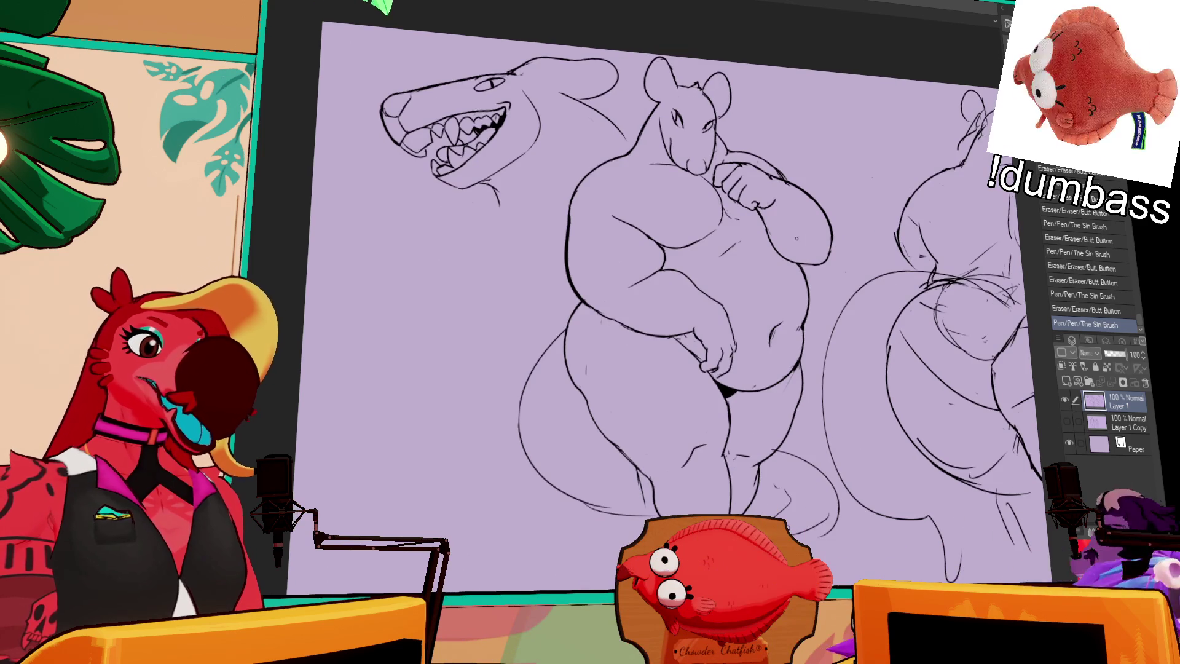
pyautogui.moveTo(956, 238); pyautogui.dragTo(830, 184)
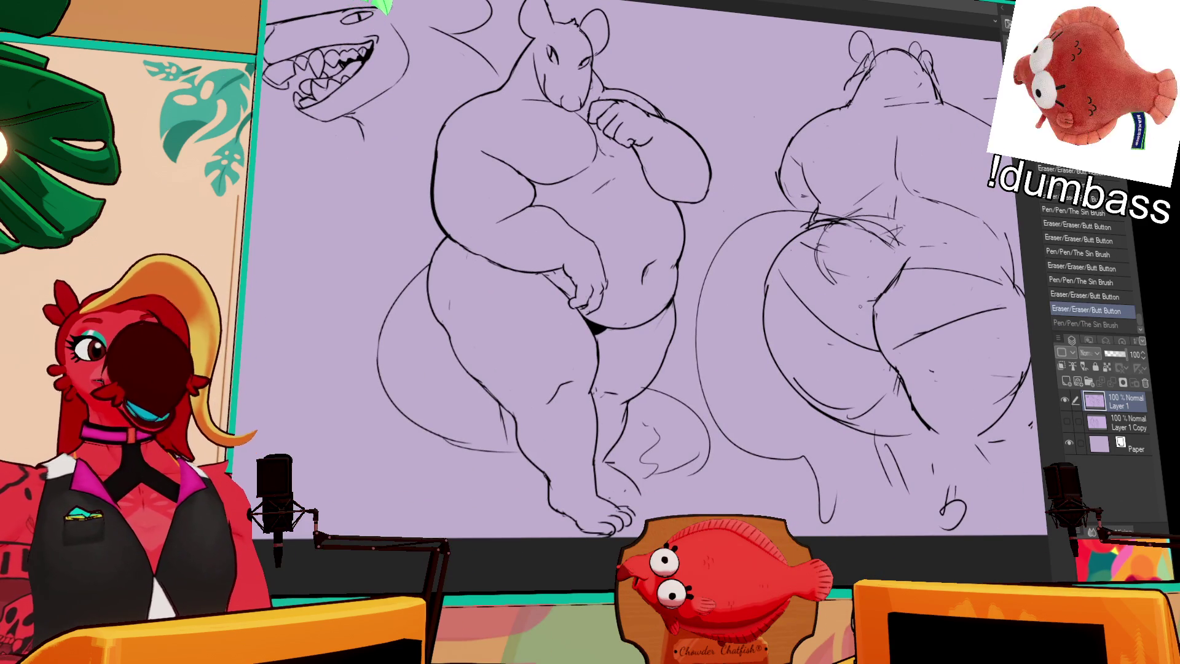
pyautogui.moveTo(812, 318)
pyautogui.mouseDown()
pyautogui.moveTo(867, 314)
pyautogui.moveTo(793, 379)
pyautogui.moveTo(872, 489)
pyautogui.mouseUp()
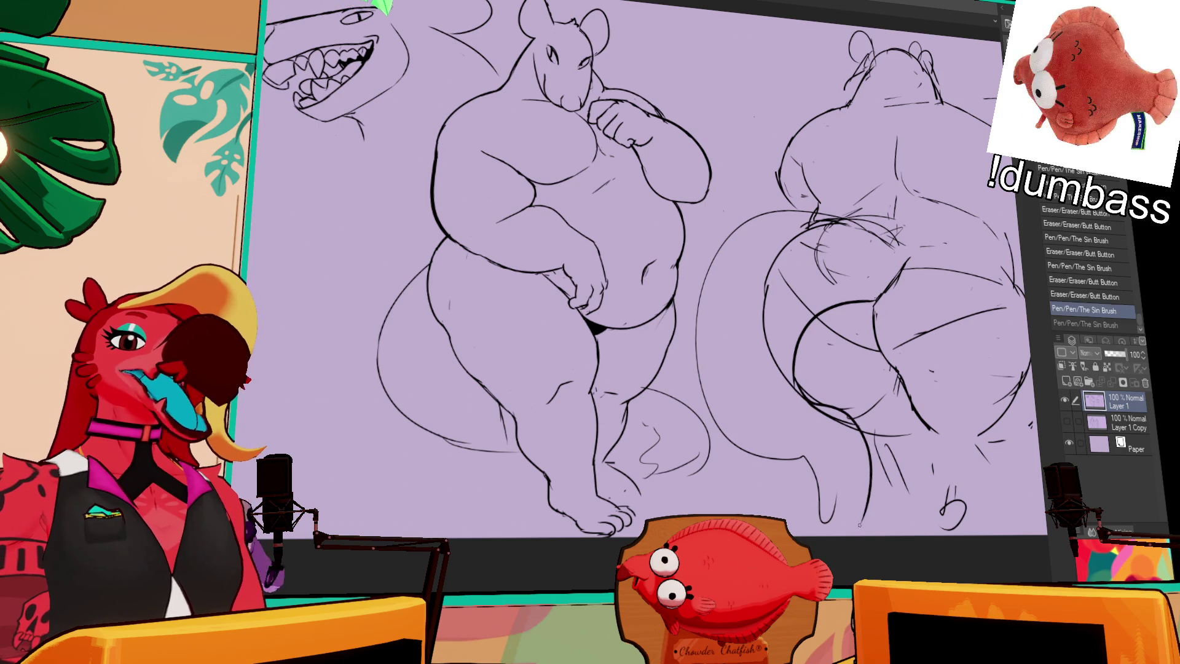
pyautogui.moveTo(804, 470); pyautogui.dragTo(816, 535)
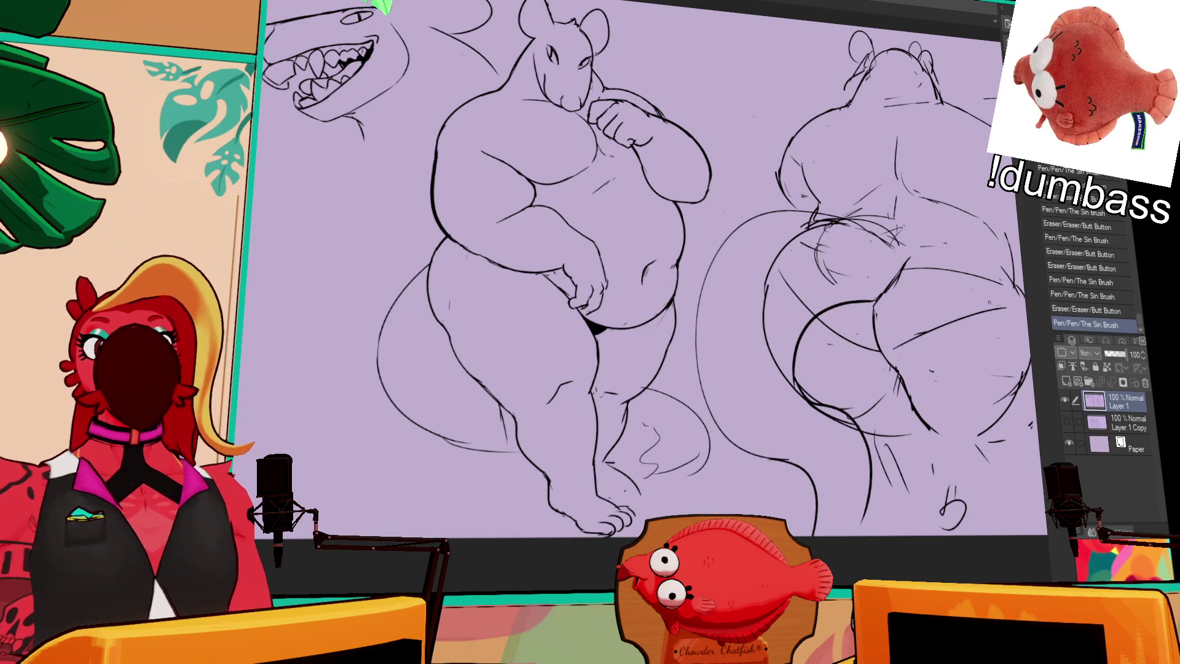
pyautogui.moveTo(774, 341); pyautogui.dragTo(817, 402)
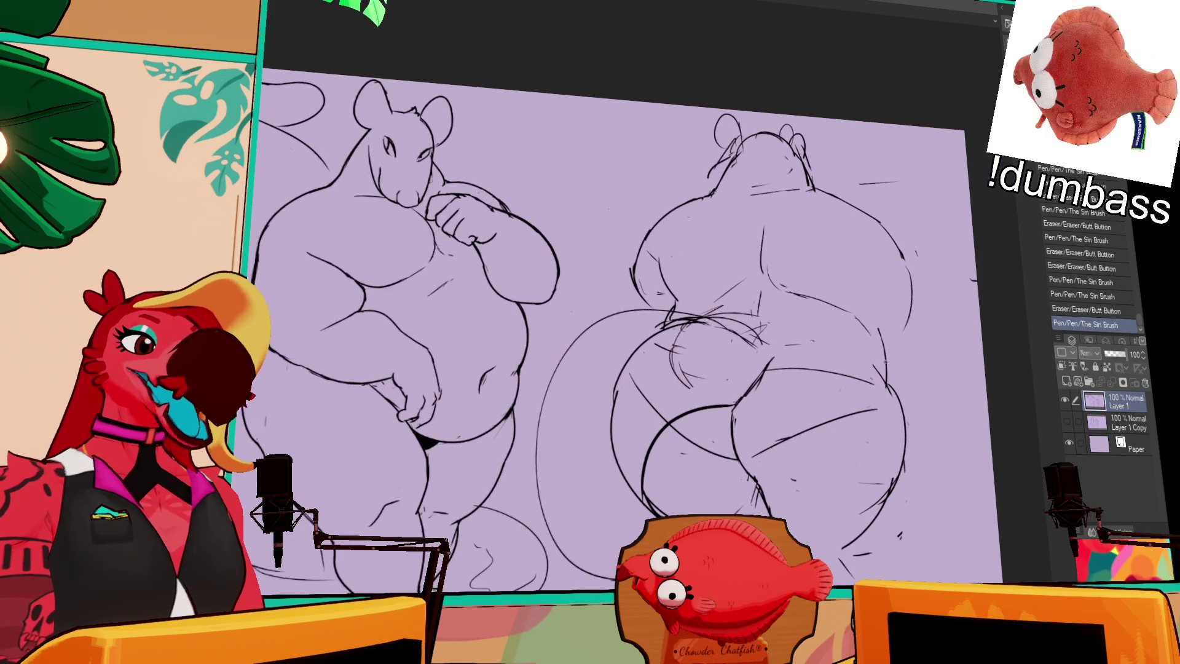
pyautogui.moveTo(623, 406); pyautogui.dragTo(646, 351)
pyautogui.moveTo(645, 420)
pyautogui.mouseDown()
pyautogui.moveTo(678, 387)
pyautogui.moveTo(676, 349)
pyautogui.mouseUp()
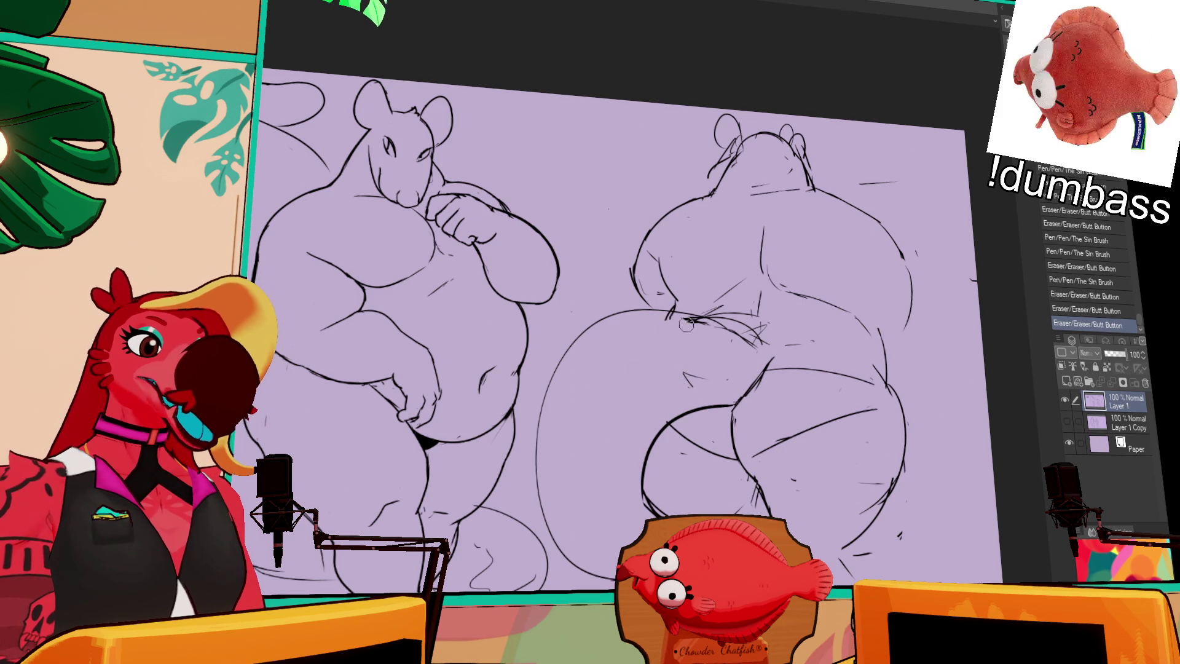
pyautogui.moveTo(540, 498); pyautogui.dragTo(635, 296)
pyautogui.moveTo(539, 415)
pyautogui.mouseDown()
pyautogui.moveTo(572, 350)
pyautogui.moveTo(682, 318)
pyautogui.mouseUp()
pyautogui.hotkey('ctrl', 'z')
pyautogui.hotkey('ctrl', 'z')
pyautogui.moveTo(544, 414)
pyautogui.mouseDown()
pyautogui.moveTo(604, 327)
pyautogui.moveTo(715, 315)
pyautogui.mouseUp()
pyautogui.hotkey('ctrl', 'z')
pyautogui.press('e')
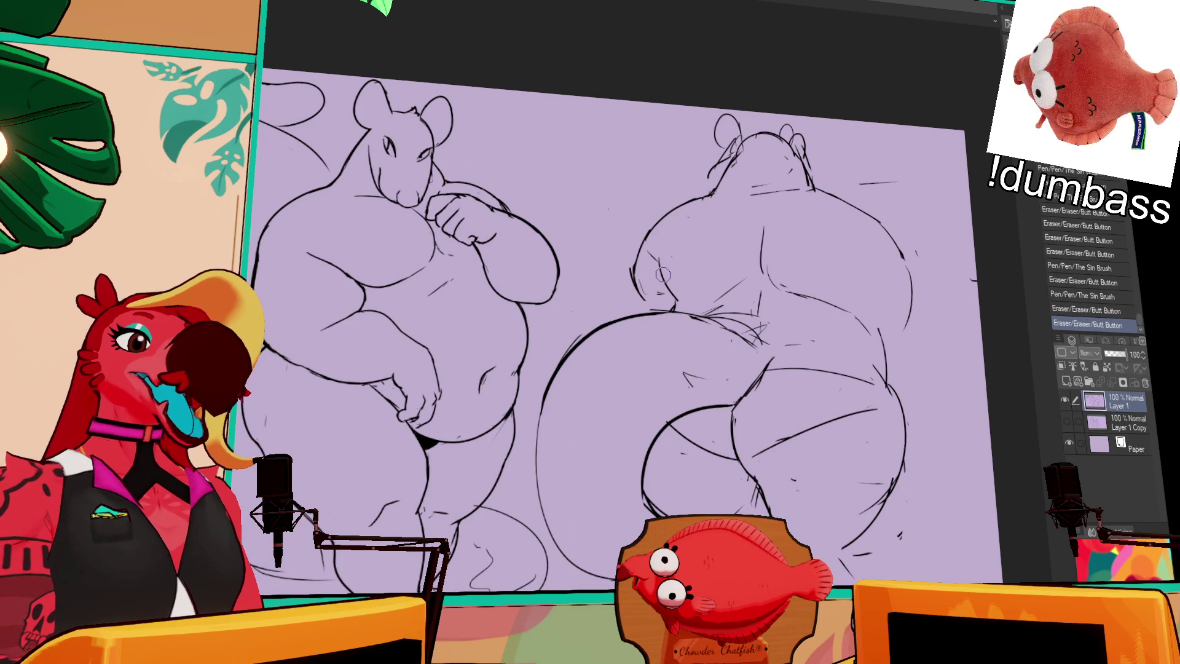
pyautogui.moveTo(874, 323); pyautogui.dragTo(884, 391)
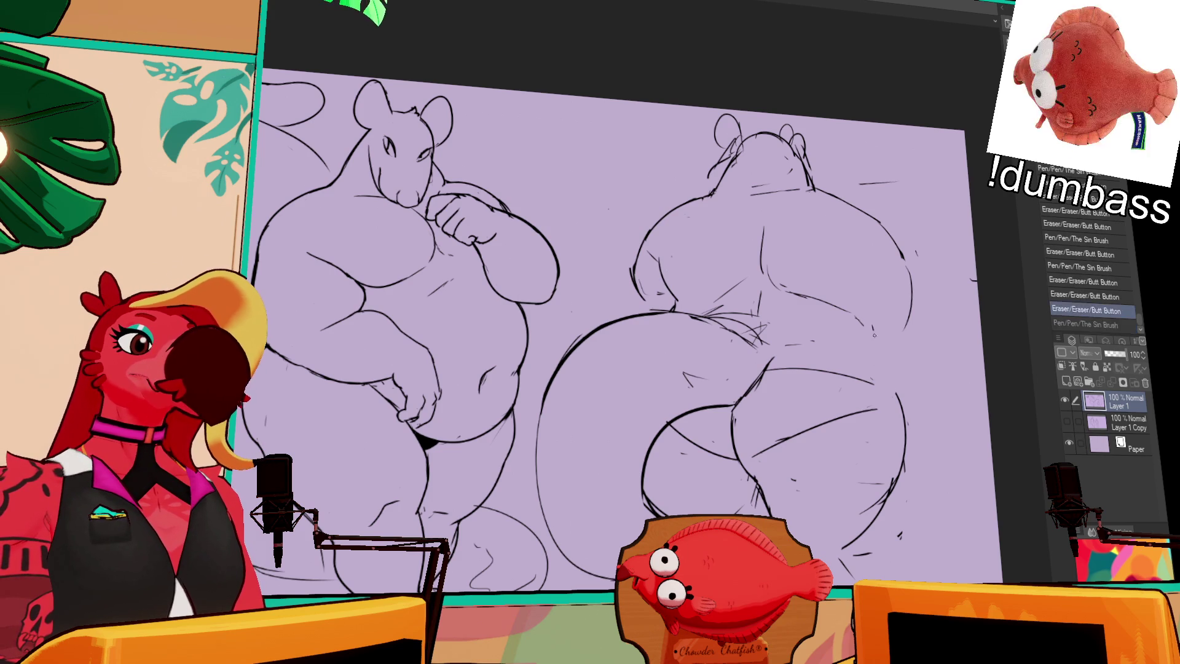
pyautogui.press('p')
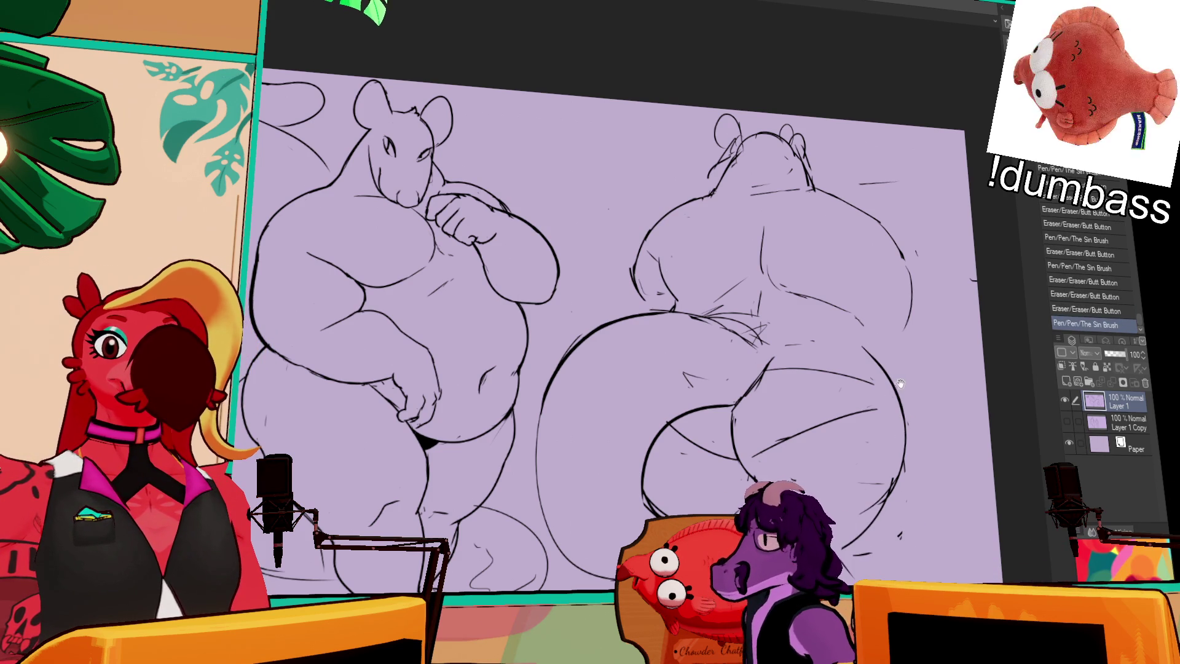
pyautogui.press('e')
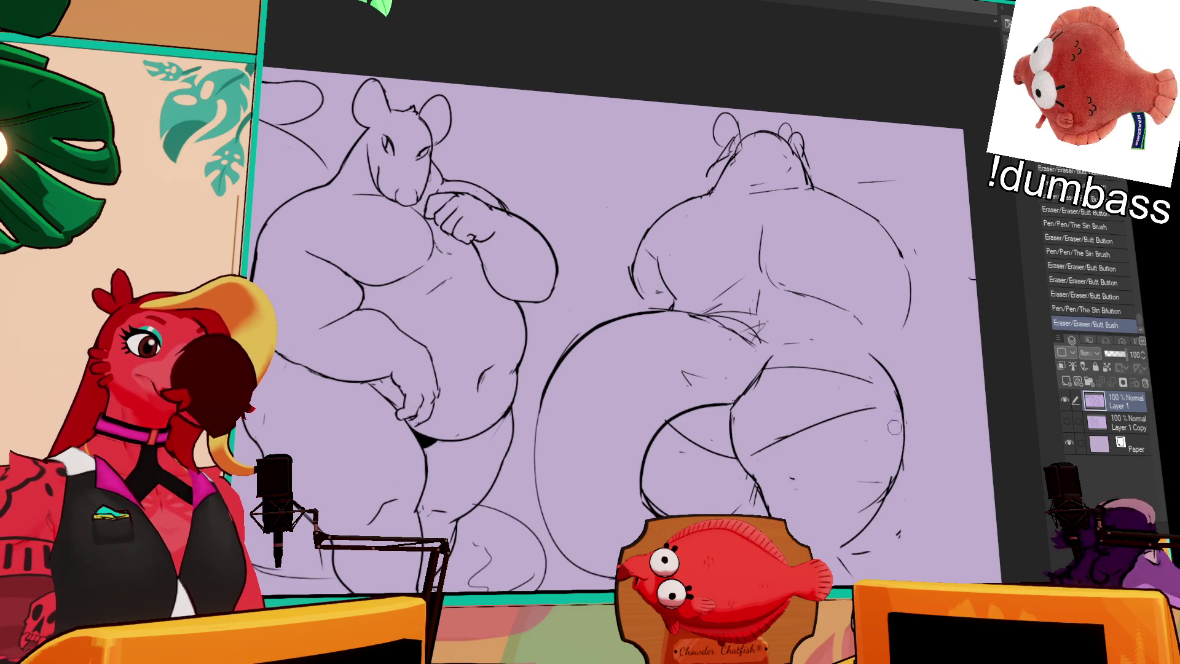
pyautogui.moveTo(817, 388)
pyautogui.mouseDown()
pyautogui.moveTo(820, 457)
pyautogui.moveTo(756, 443)
pyautogui.mouseUp()
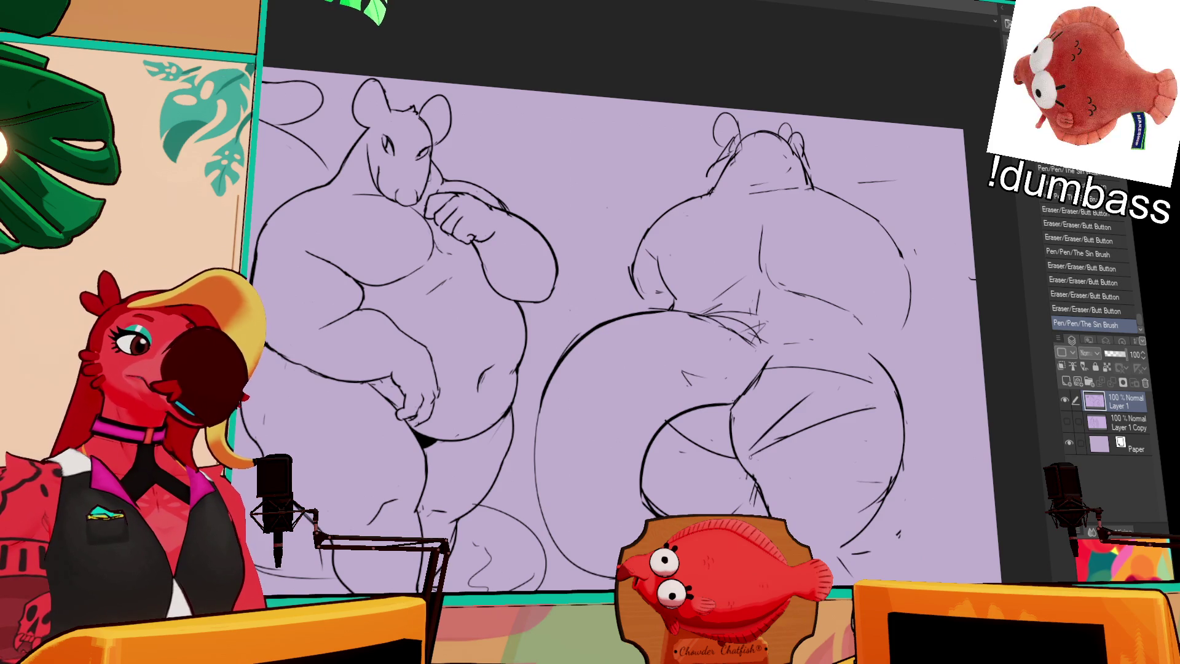
pyautogui.hotkey('ctrl', 'z')
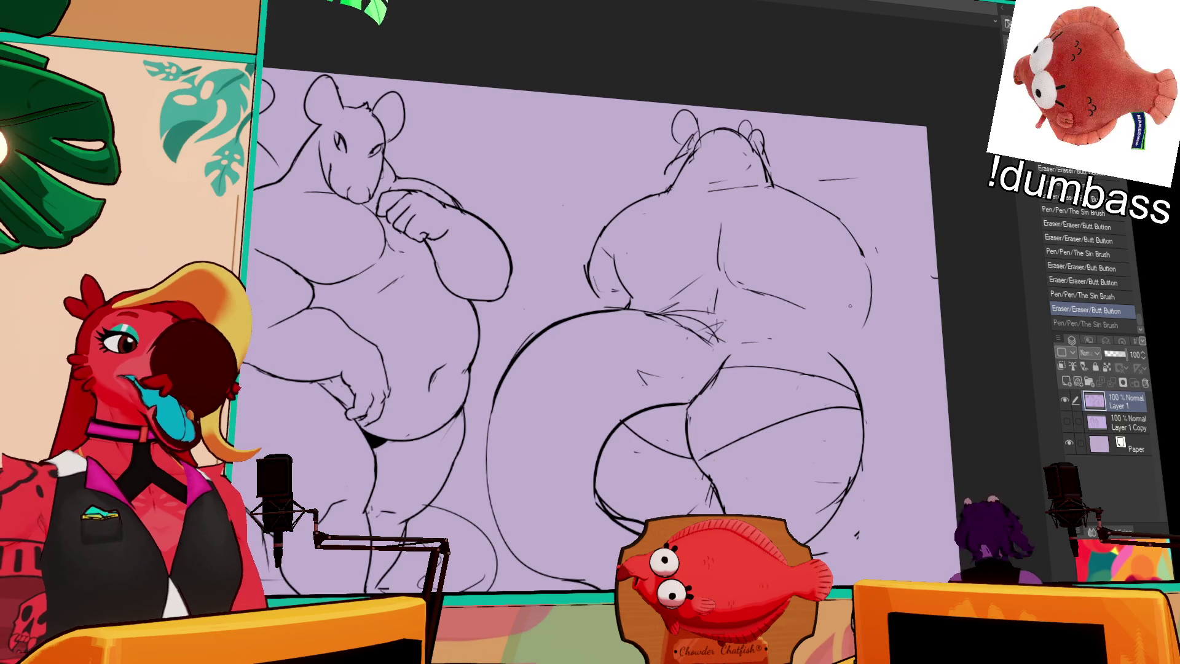
# Extend the back view's shoulder line and clean small marks on its lower leg and side
pyautogui.moveTo(802, 199)
pyautogui.mouseDown()
pyautogui.moveTo(825, 216)
pyautogui.moveTo(876, 318)
pyautogui.moveTo(839, 275)
pyautogui.mouseUp()
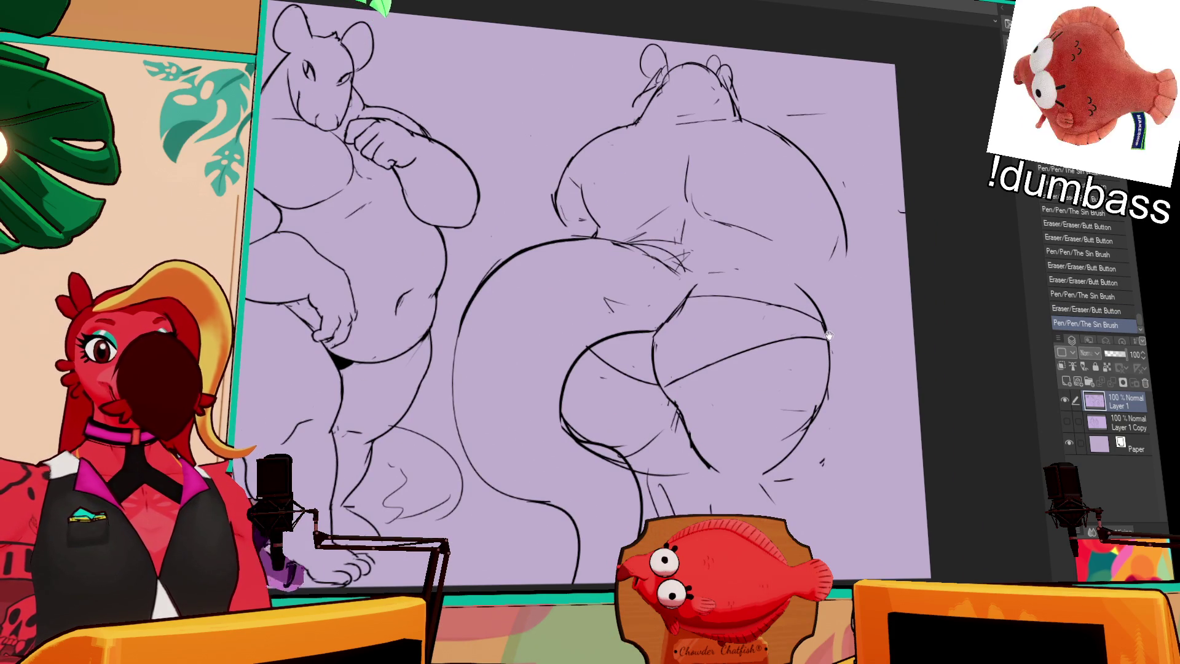
pyautogui.moveTo(747, 443); pyautogui.dragTo(738, 415)
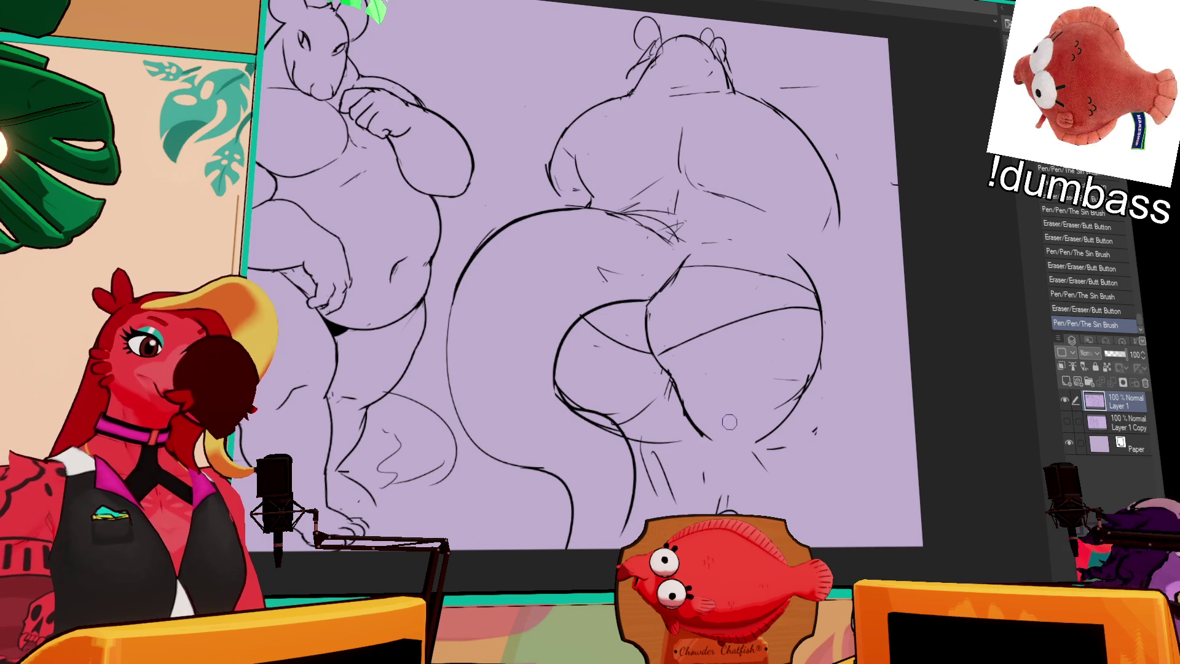
pyautogui.moveTo(674, 388); pyautogui.dragTo(728, 498)
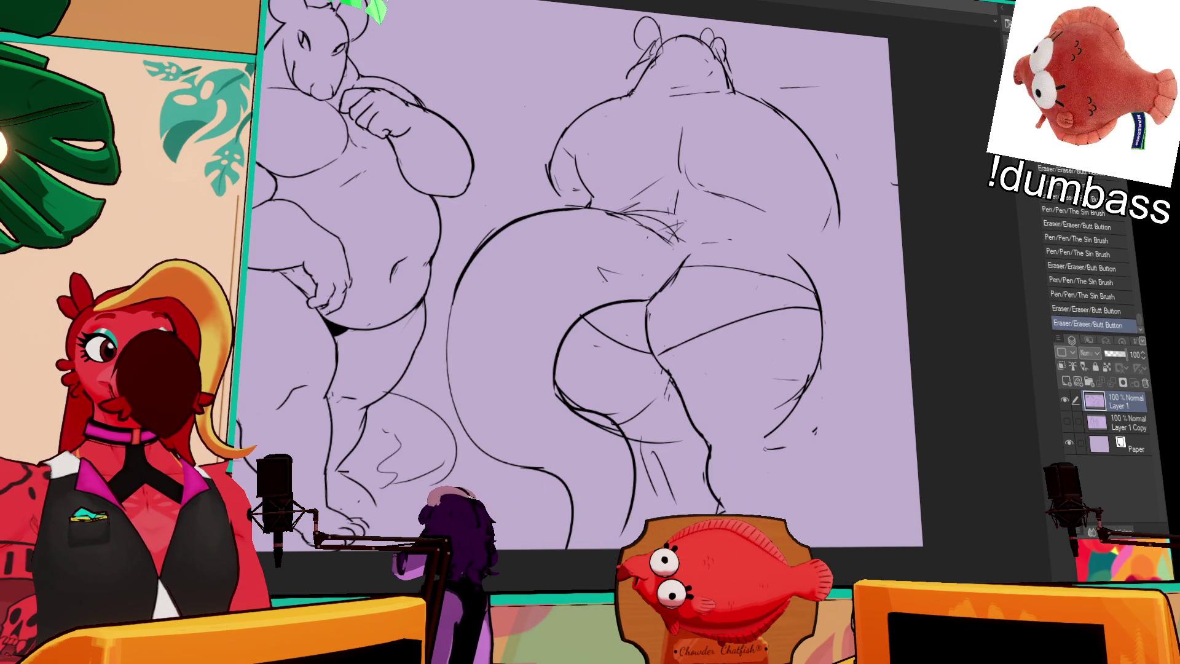
pyautogui.moveTo(755, 482); pyautogui.dragTo(760, 489)
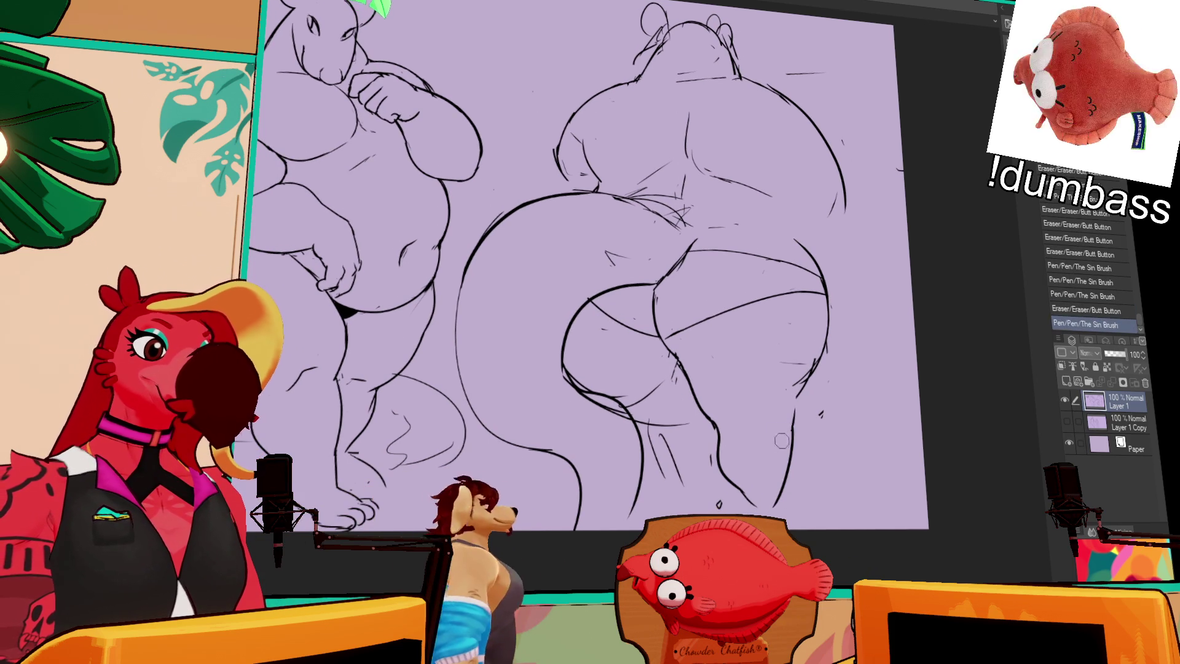
pyautogui.moveTo(811, 333); pyautogui.dragTo(814, 397)
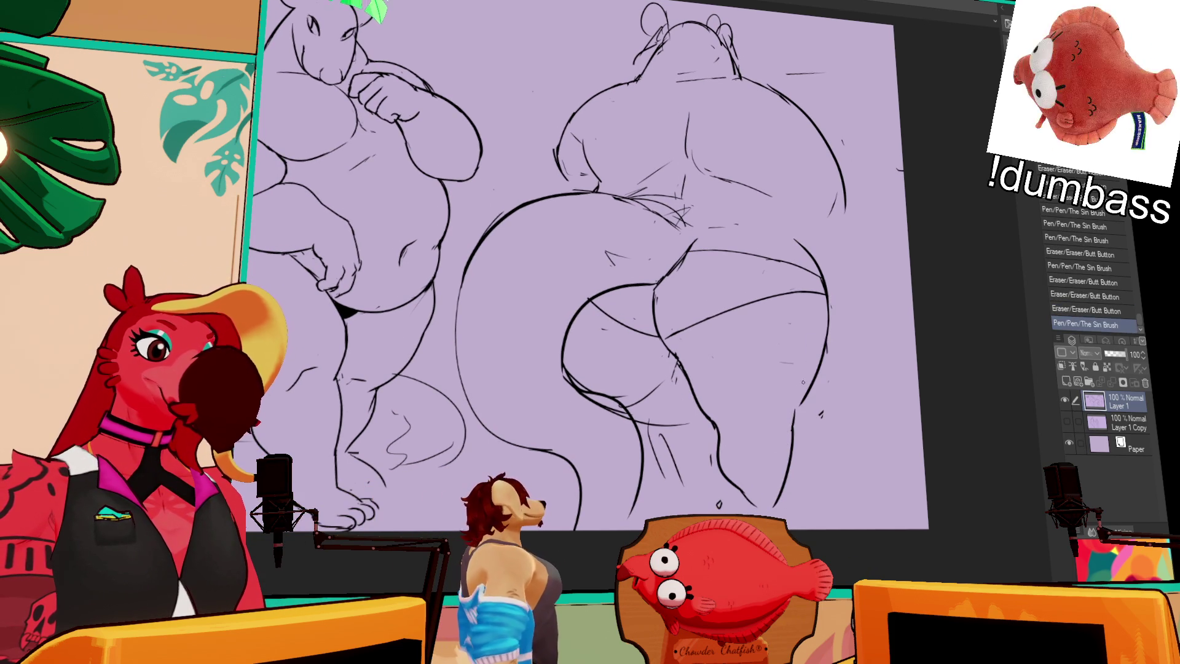
pyautogui.moveTo(703, 369); pyautogui.dragTo(715, 457)
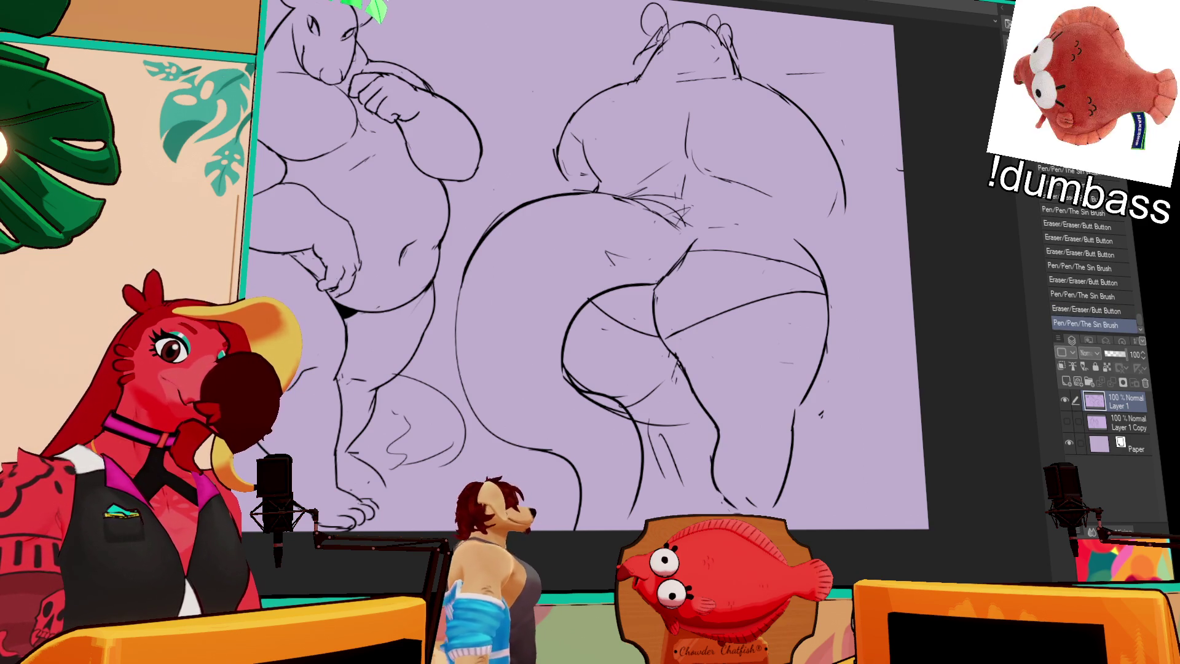
# Restroke the back view's right leg line until it reads cleanly
pyautogui.moveTo(765, 416); pyautogui.dragTo(779, 512)
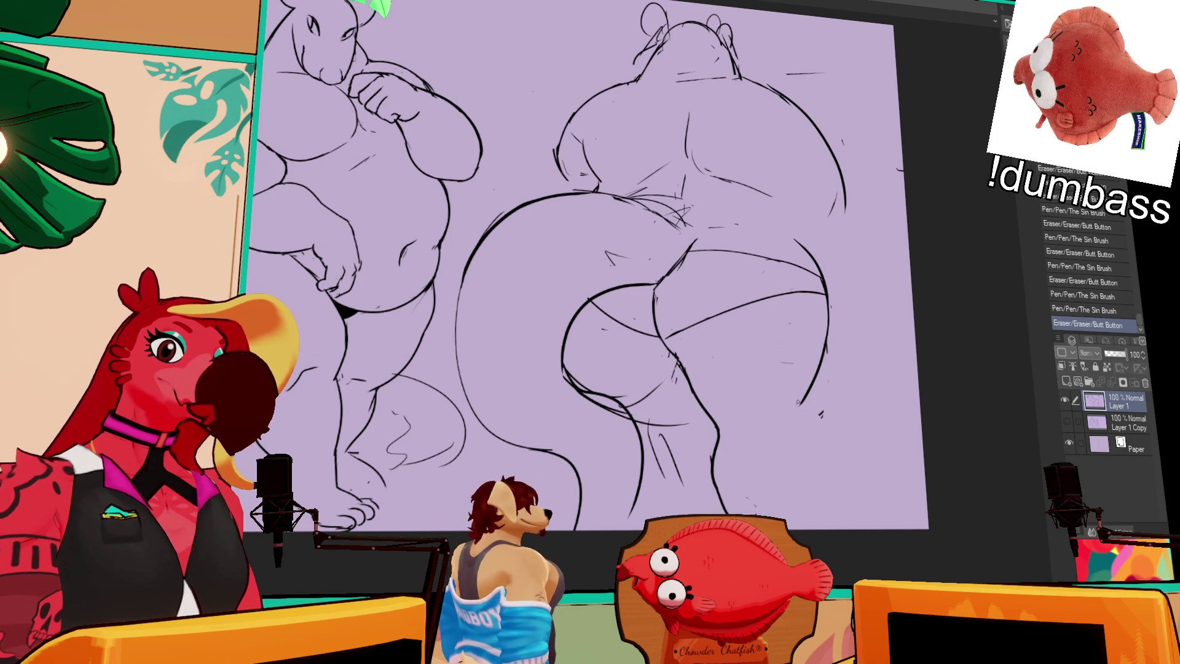
pyautogui.moveTo(793, 407); pyautogui.dragTo(775, 503)
pyautogui.moveTo(785, 424); pyautogui.dragTo(766, 508)
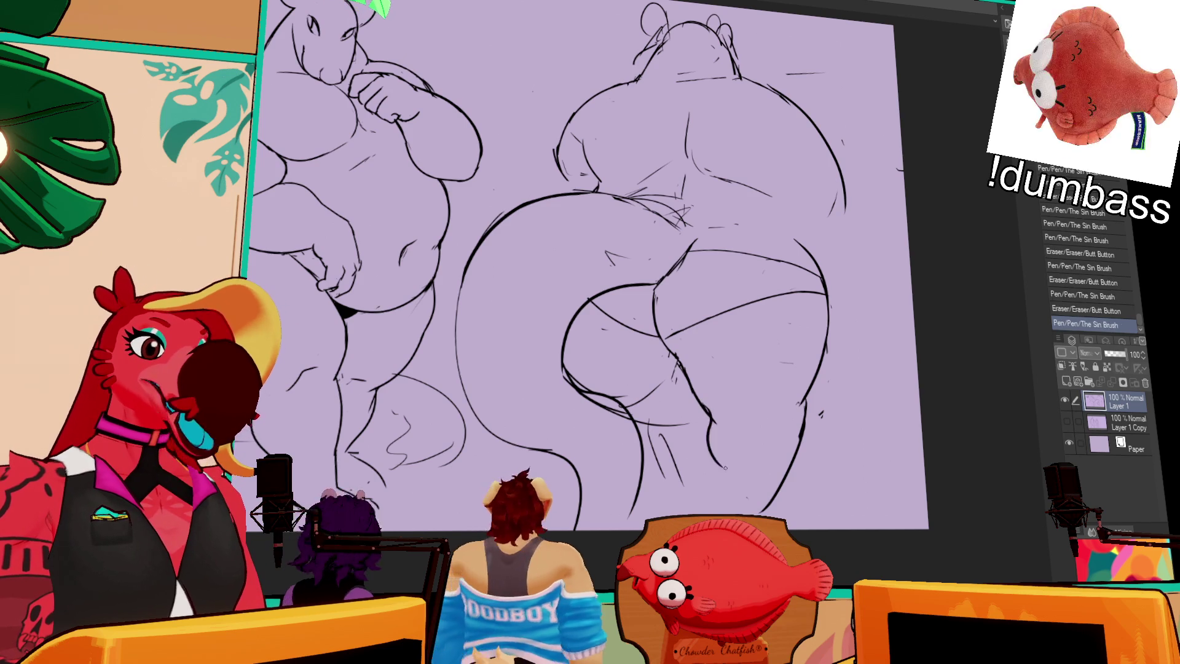
pyautogui.hotkey('ctrl', 'z')
pyautogui.hotkey('ctrl', 'y')
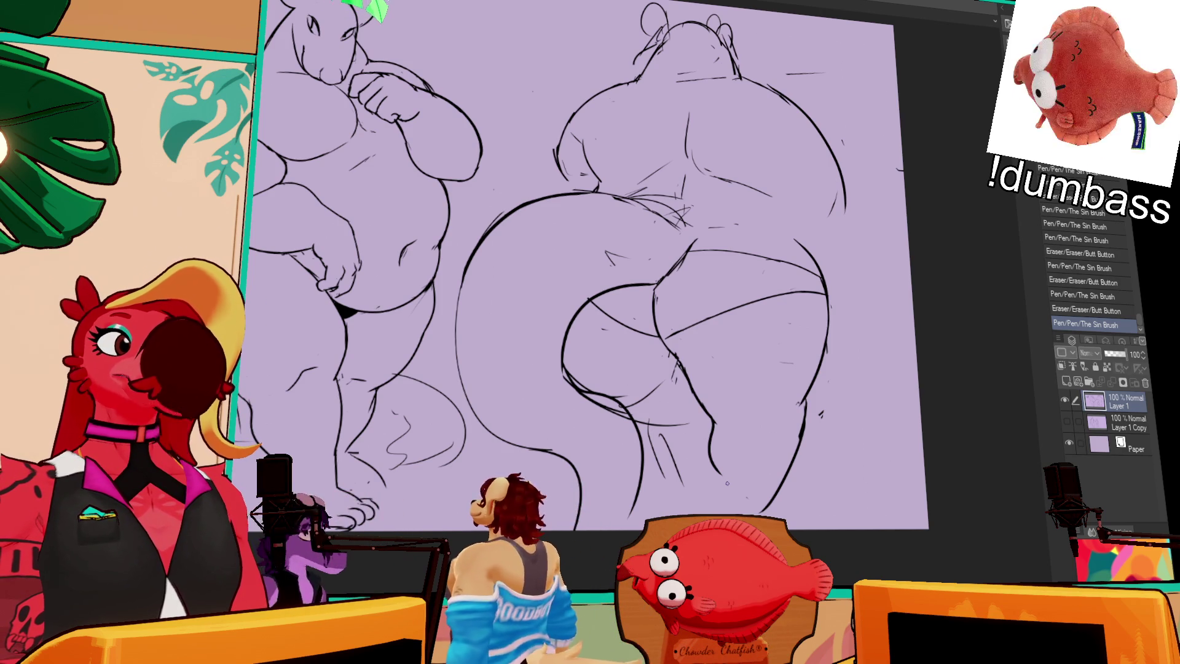
# Erase a stray mark by the legs and redraw the back view's crease and thigh line
pyautogui.moveTo(729, 481)
pyautogui.mouseDown()
pyautogui.moveTo(761, 447)
pyautogui.moveTo(701, 415)
pyautogui.mouseUp()
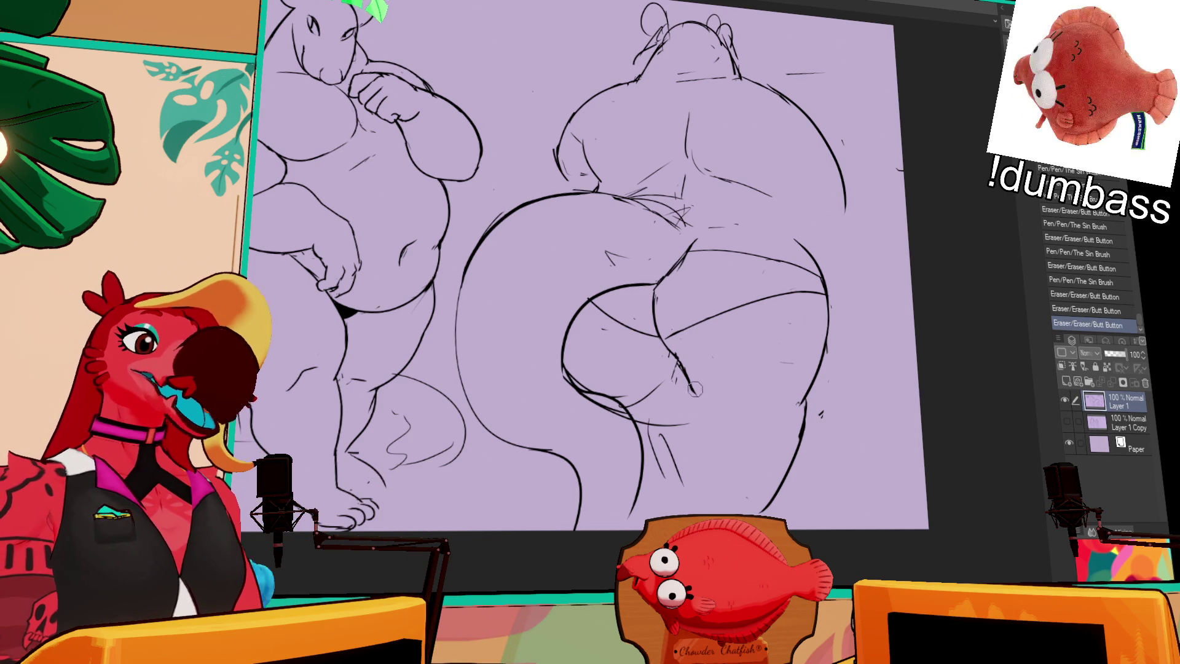
pyautogui.moveTo(687, 371); pyautogui.dragTo(714, 409)
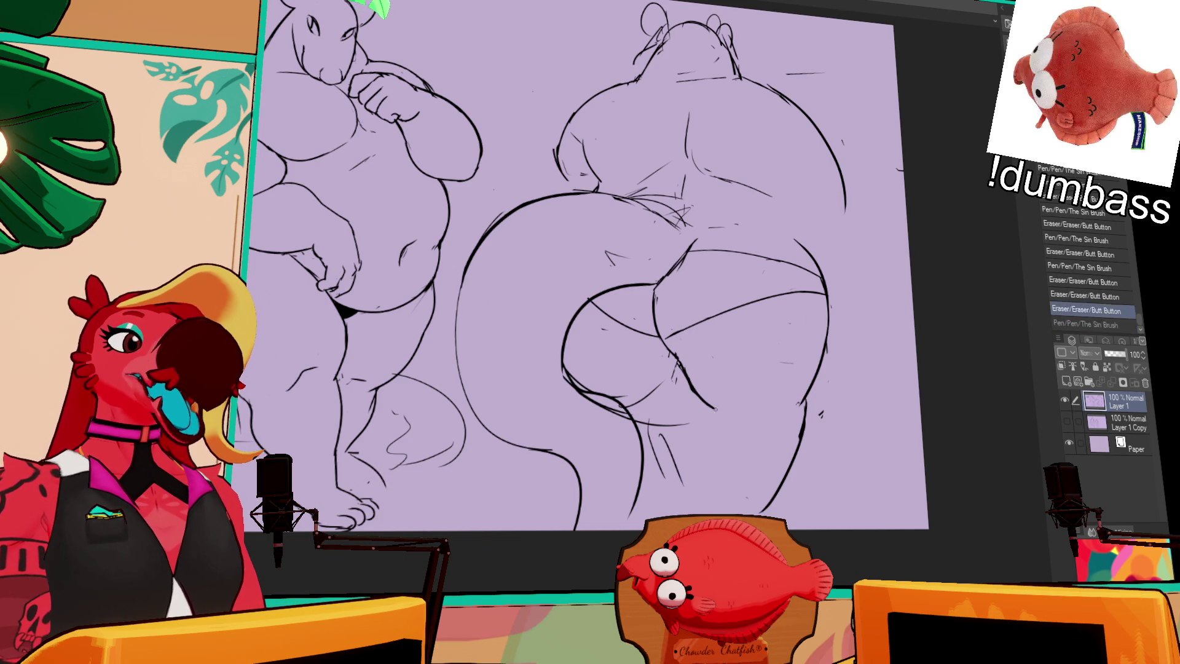
pyautogui.hotkey('ctrl', 'z')
pyautogui.moveTo(703, 407); pyautogui.dragTo(712, 474)
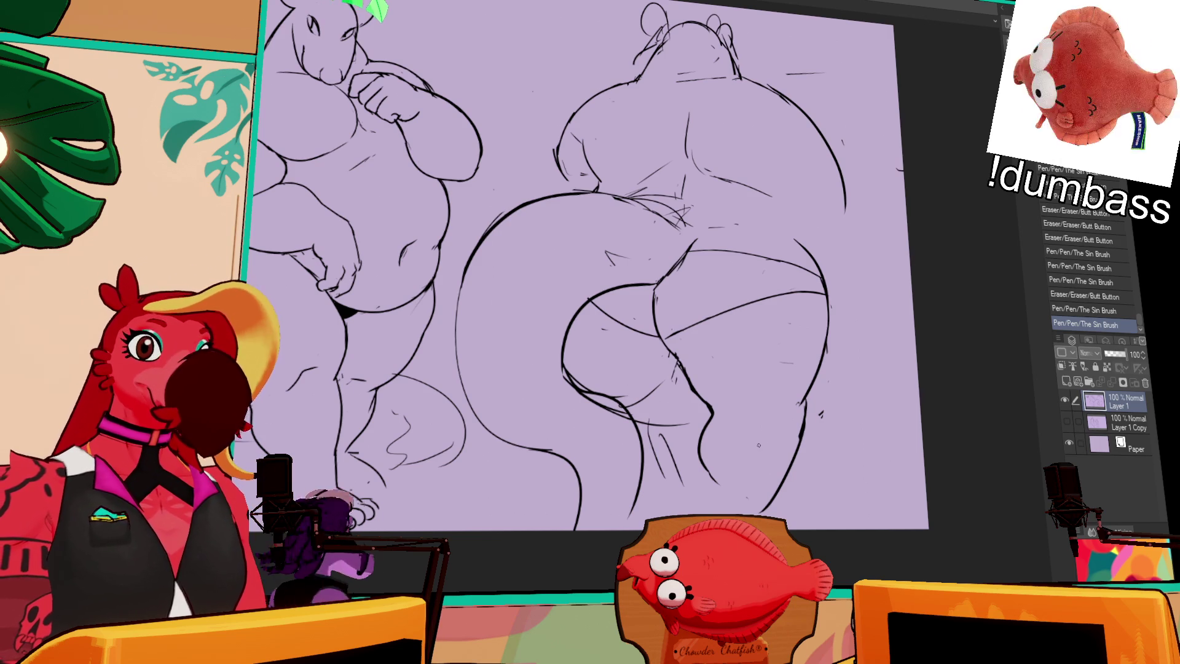
pyautogui.scroll(-2, 761, 281)
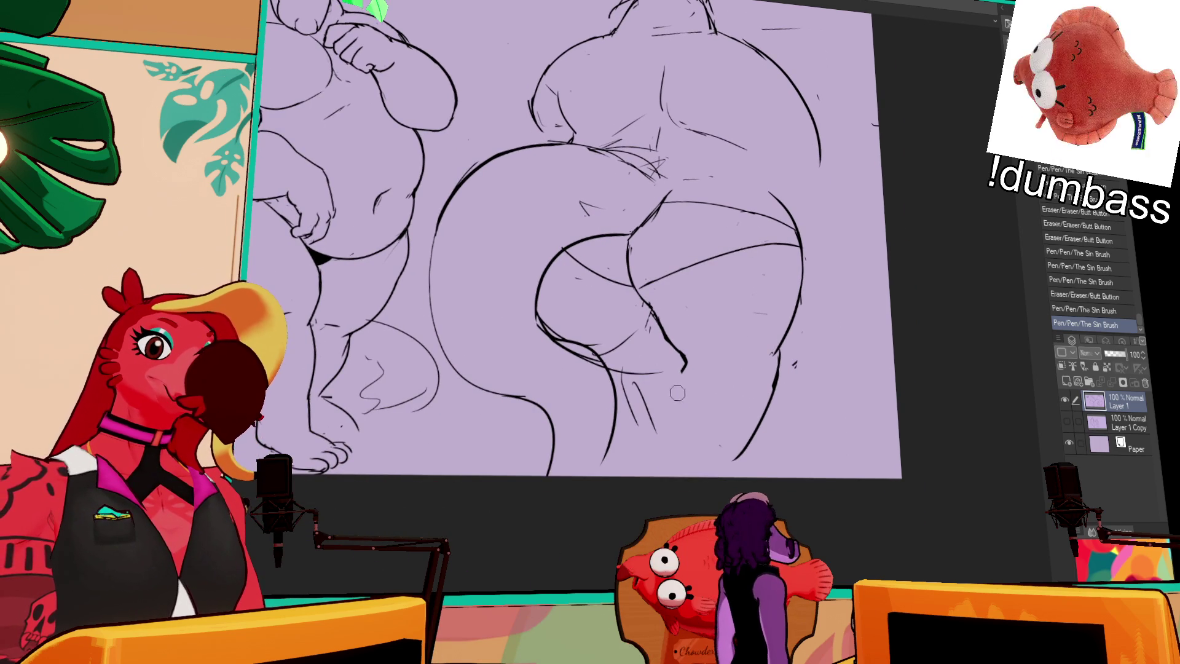
pyautogui.scroll(2, 591, 276)
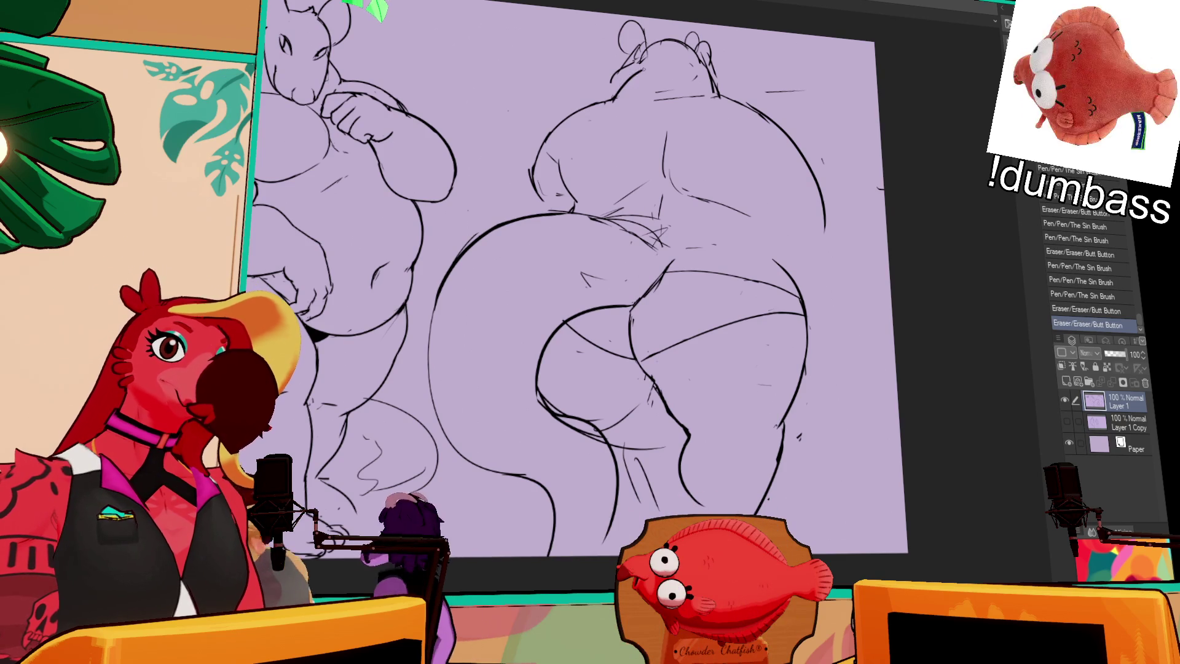
# Erase the old top of the back view's head and draw new ears there
pyautogui.moveTo(618, 75)
pyautogui.mouseDown()
pyautogui.moveTo(688, 38)
pyautogui.moveTo(728, 66)
pyautogui.mouseUp()
pyautogui.moveTo(636, 55)
pyautogui.mouseDown()
pyautogui.moveTo(650, 41)
pyautogui.moveTo(611, 51)
pyautogui.mouseUp()
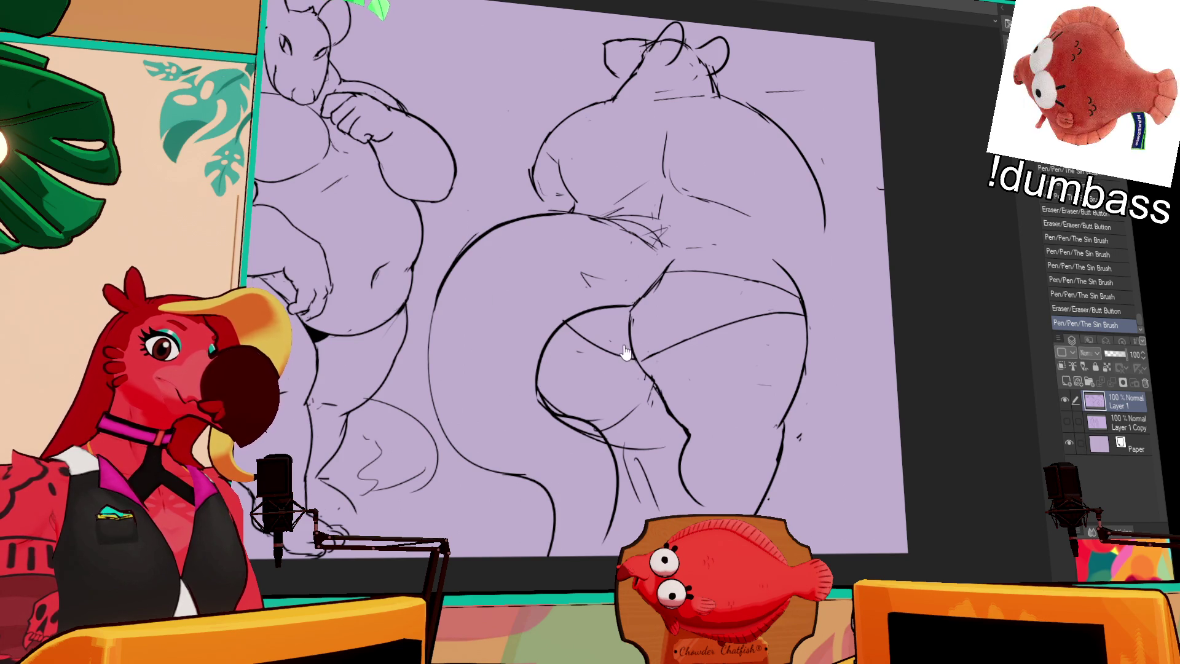
pyautogui.hotkey('ctrl', 'v')
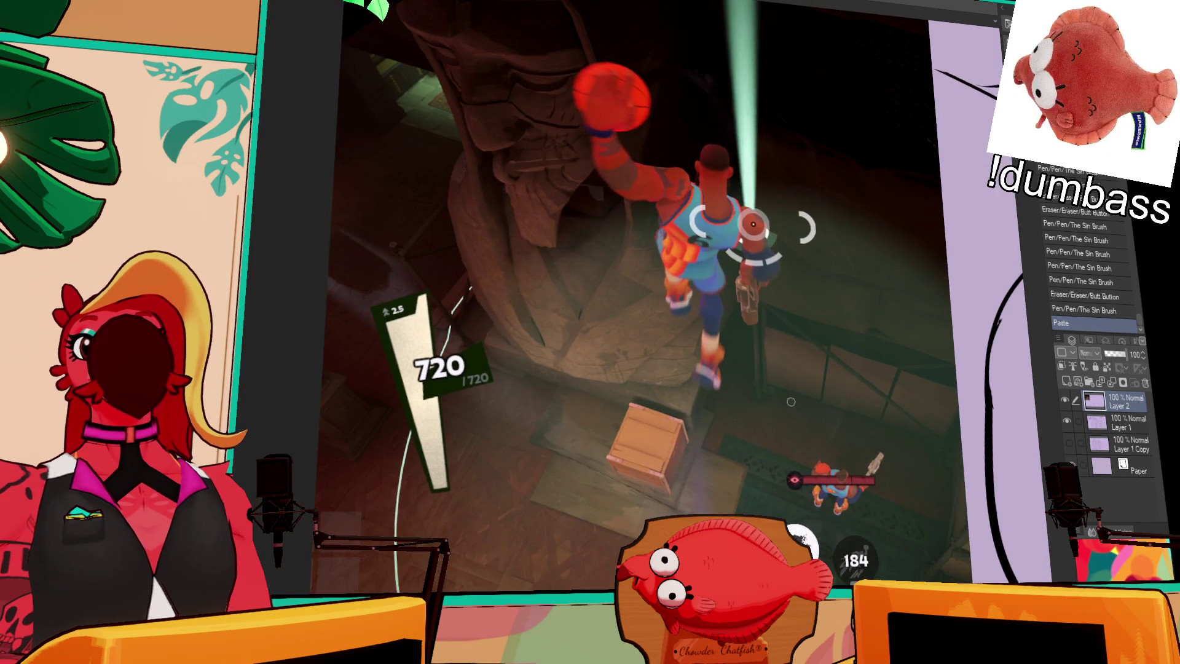
pyautogui.moveTo(591, 277); pyautogui.dragTo(646, 351)
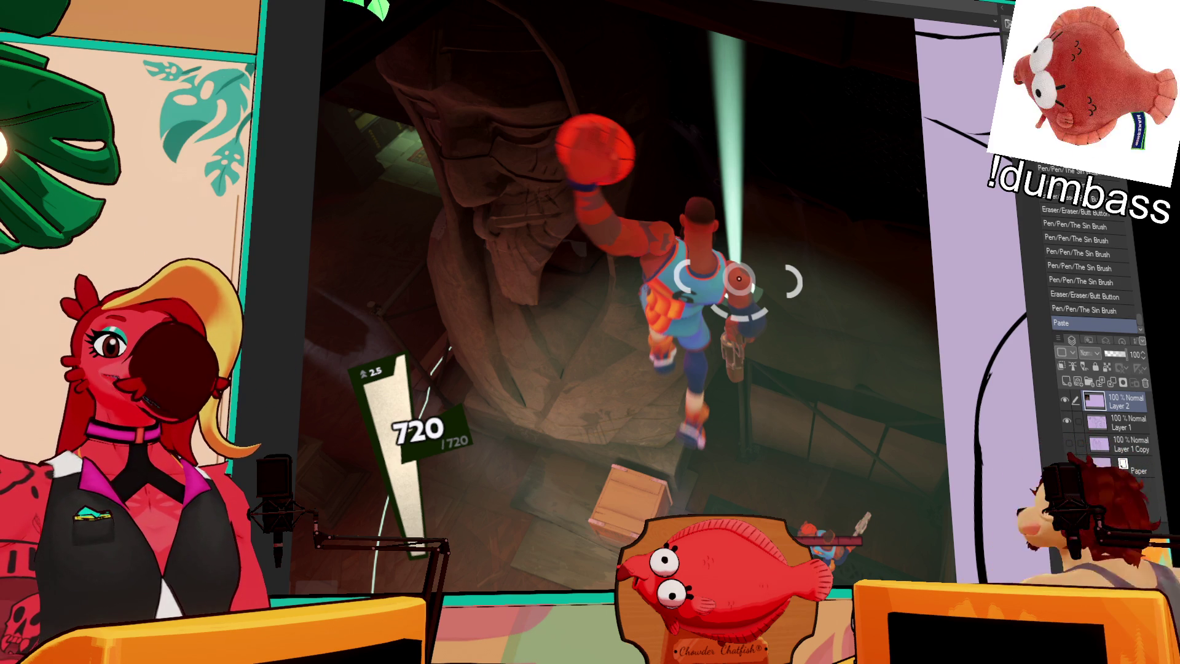
pyautogui.scroll(-3, 618, 295)
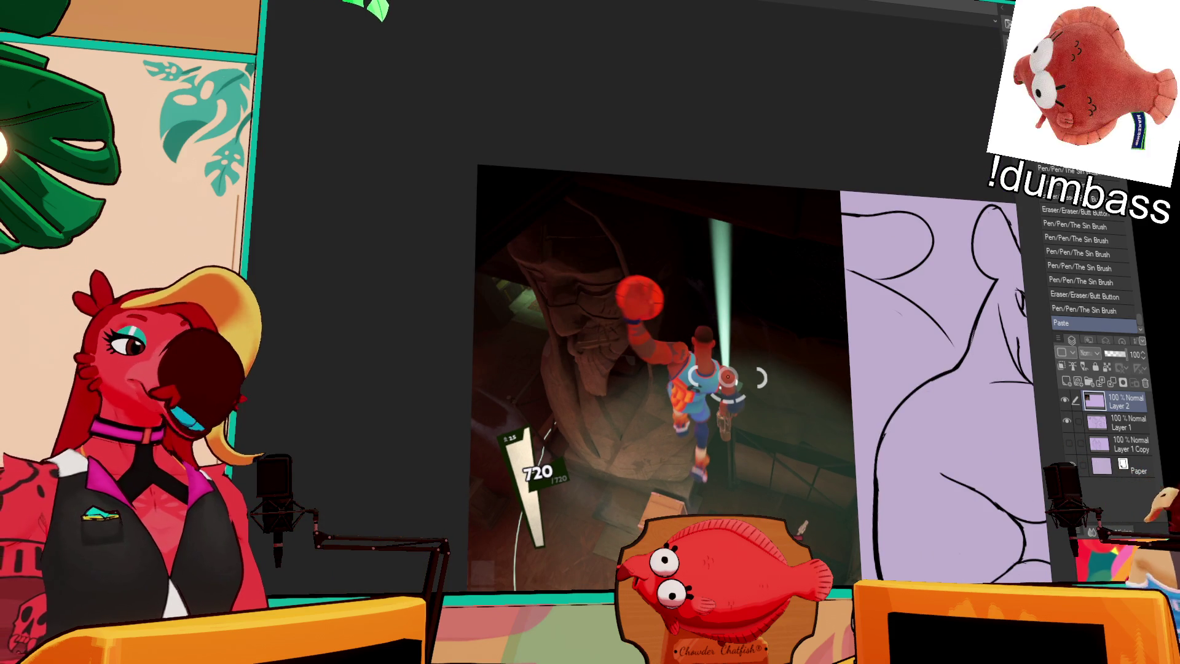
pyautogui.moveTo(752, 539); pyautogui.dragTo(531, 447)
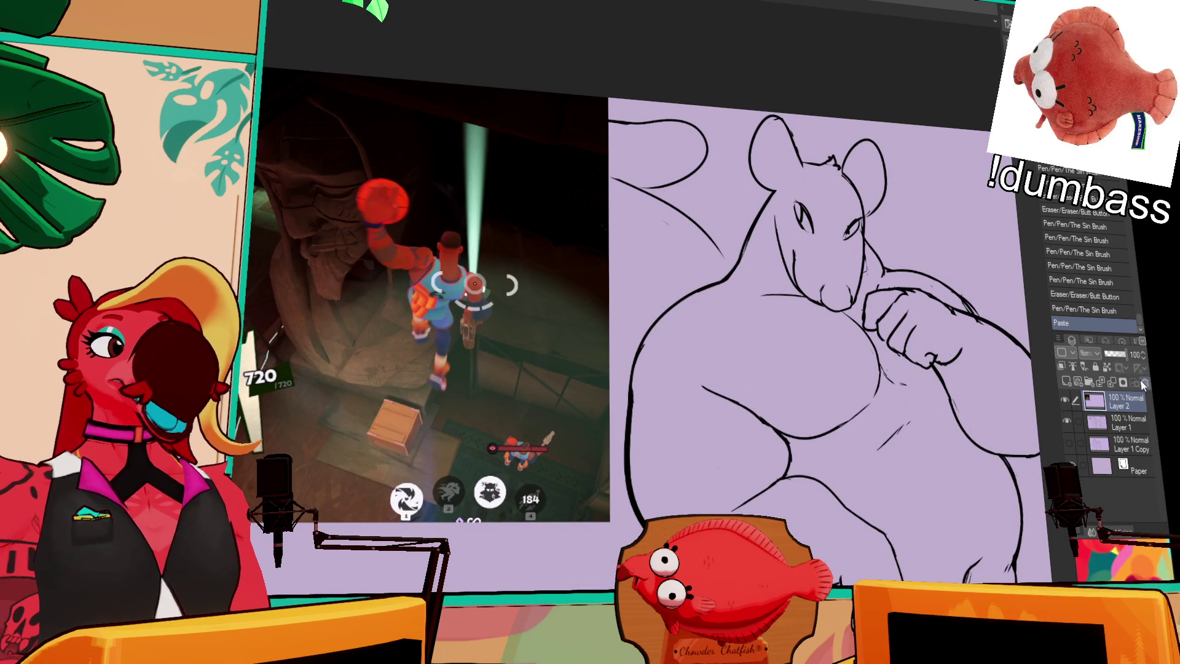
pyautogui.press('Delete')
pyautogui.moveTo(922, 425)
pyautogui.mouseDown()
pyautogui.moveTo(838, 388)
pyautogui.moveTo(831, 325)
pyautogui.mouseUp()
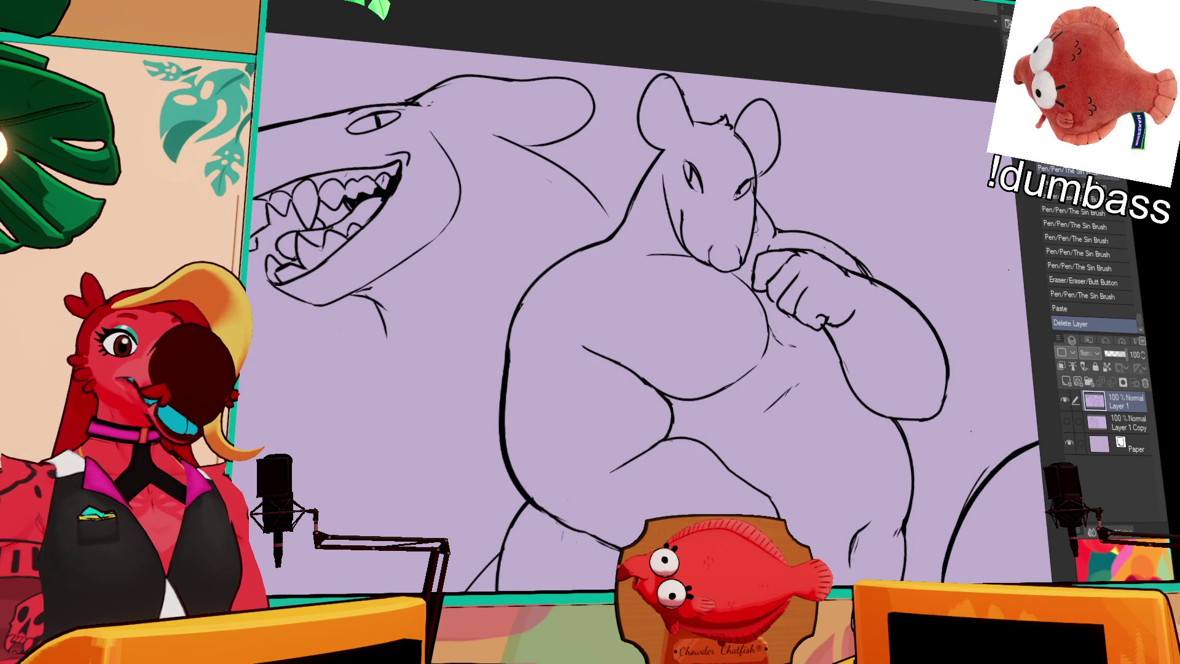
pyautogui.click(1102, 295)
pyautogui.scroll(-2, 658, 380)
pyautogui.scroll(-1, 659, 380)
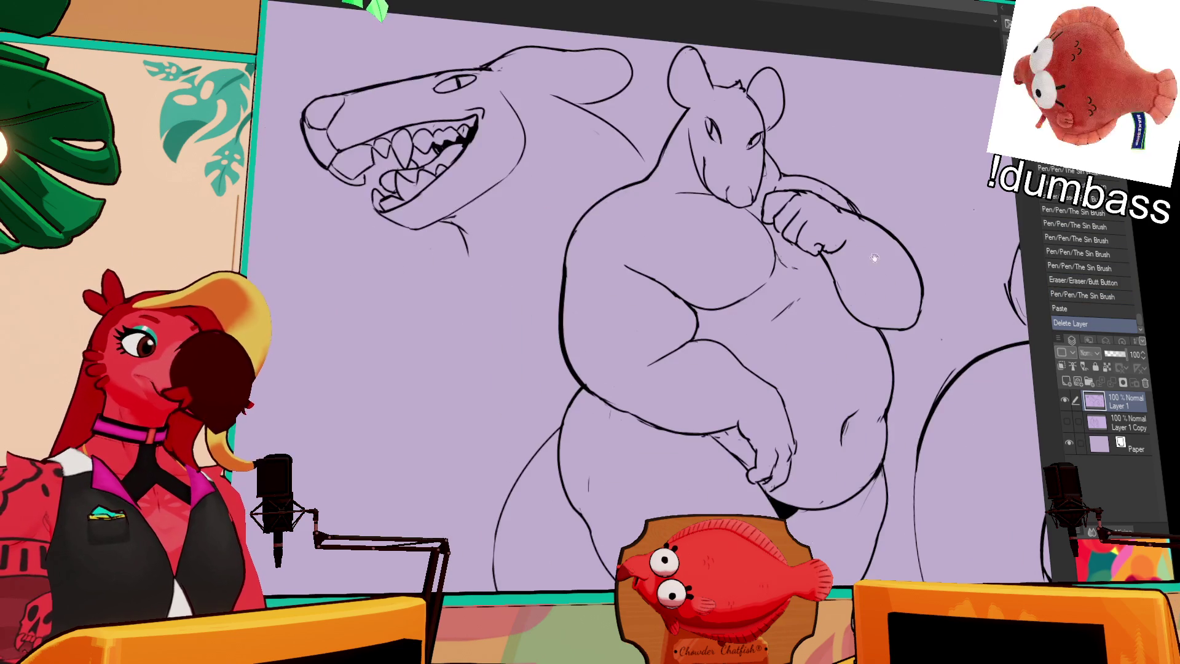
pyautogui.scroll(-1, 658, 380)
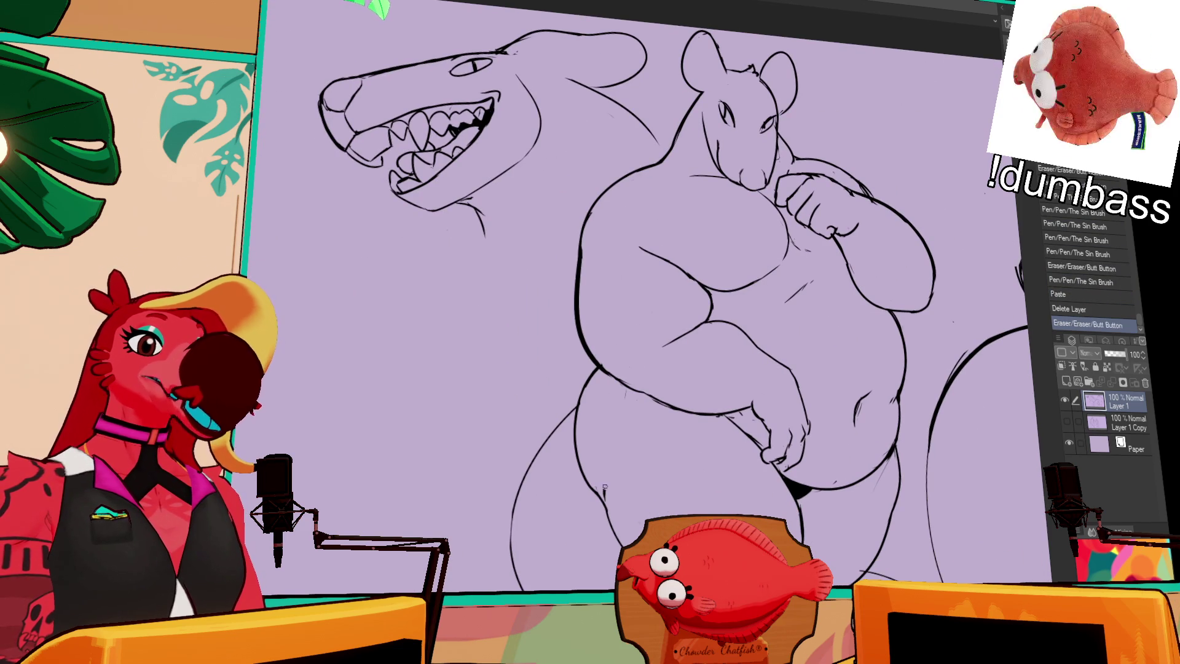
pyautogui.scroll(1, 650, 371)
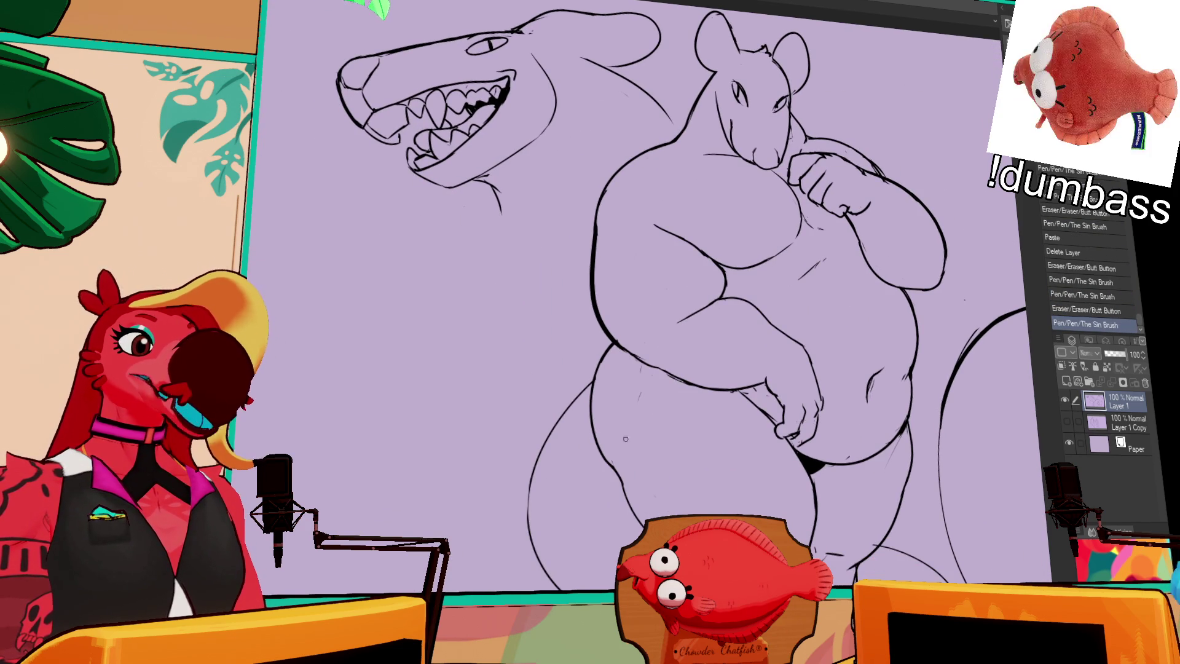
# Pan the canvas to bring the back-view rat into view
pyautogui.moveTo(626, 438); pyautogui.dragTo(517, 396)
pyautogui.moveTo(645, 396); pyautogui.dragTo(573, 387)
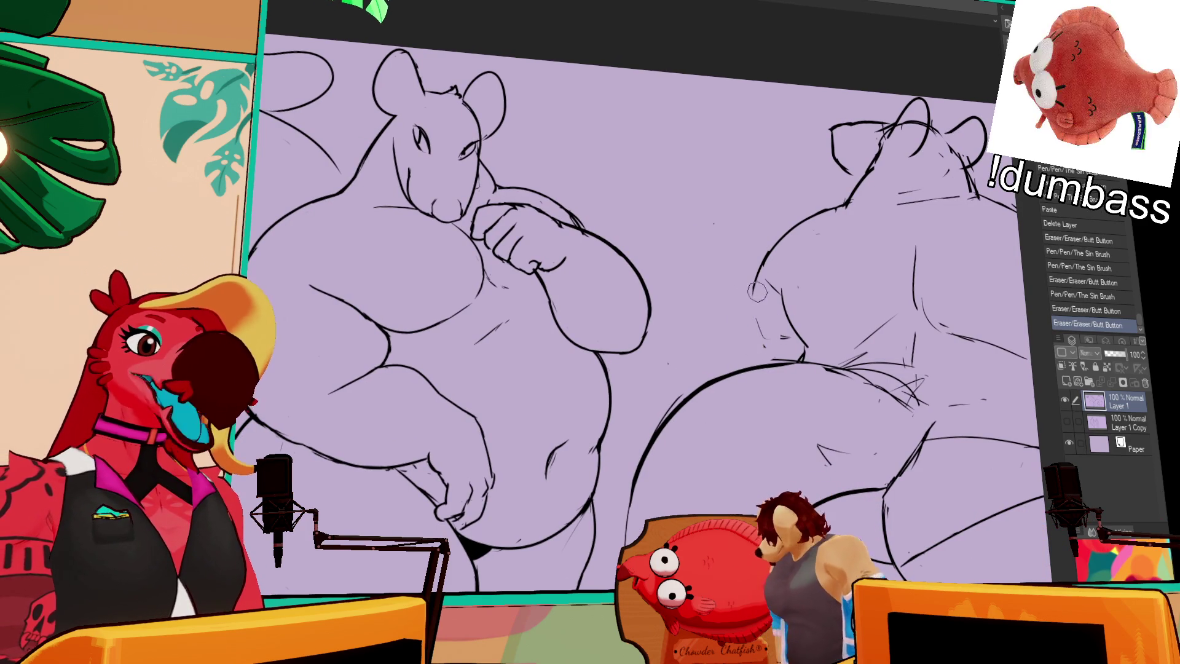
# Erase stray marks beside the back and retry the rear view's back contour stroke several times
pyautogui.moveTo(751, 268); pyautogui.dragTo(755, 350)
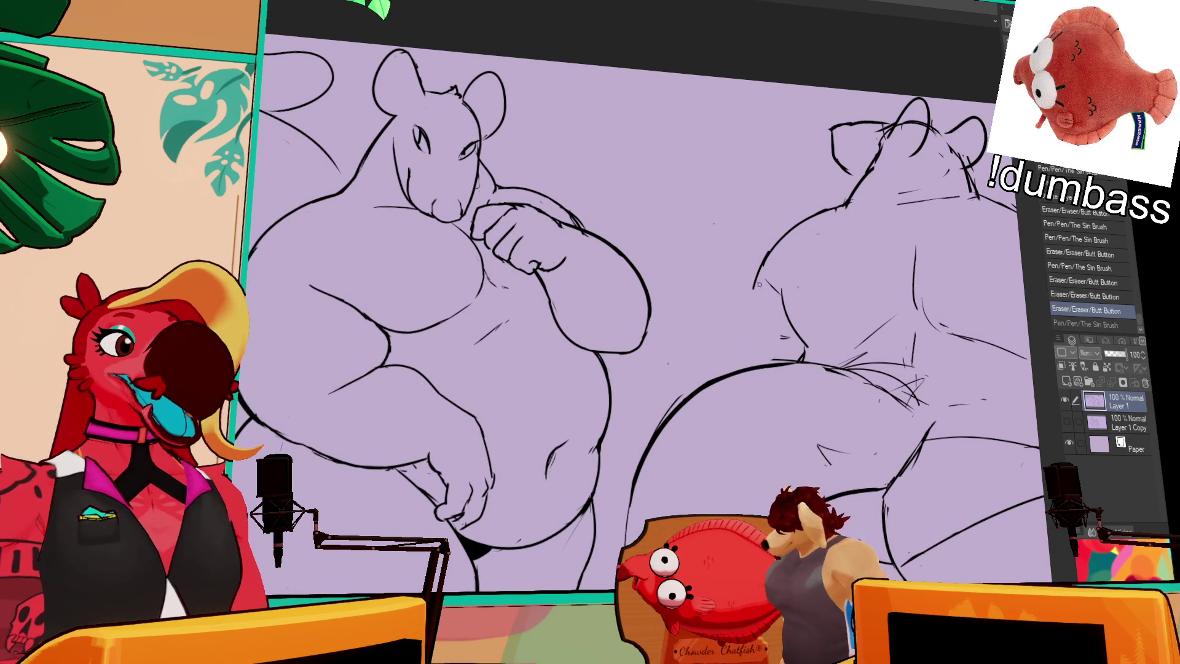
pyautogui.moveTo(757, 279); pyautogui.dragTo(743, 354)
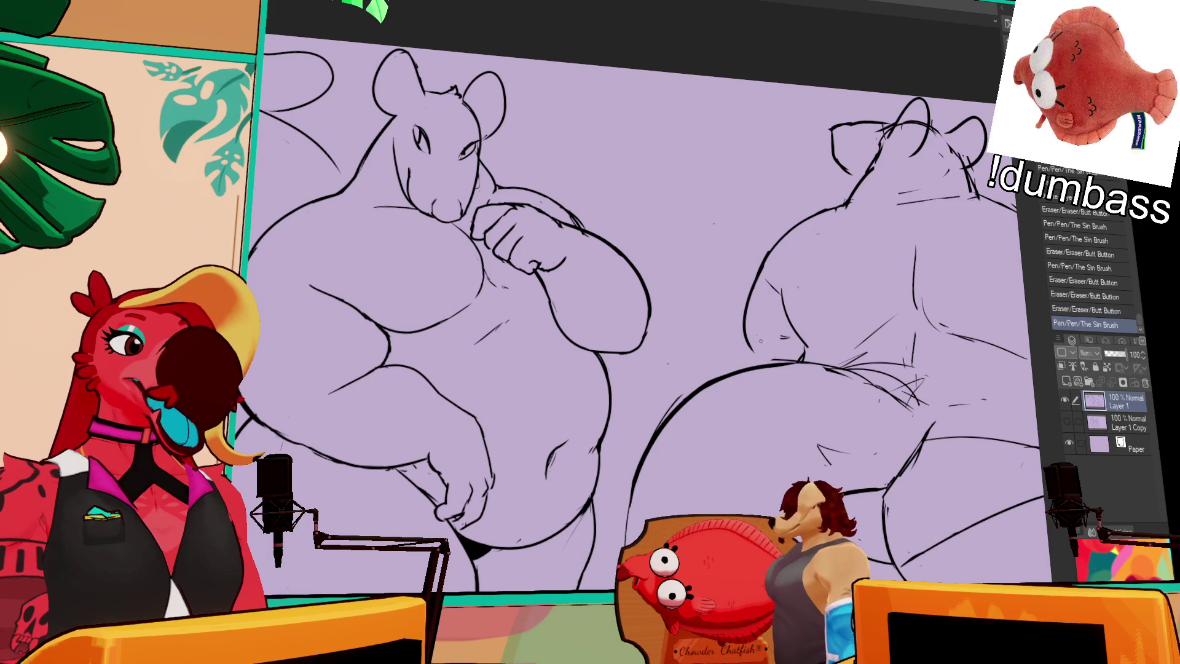
pyautogui.hotkey('ctrl', 'z')
pyautogui.moveTo(753, 280); pyautogui.dragTo(752, 364)
pyautogui.hotkey('ctrl', 'z')
pyautogui.moveTo(748, 276); pyautogui.dragTo(745, 369)
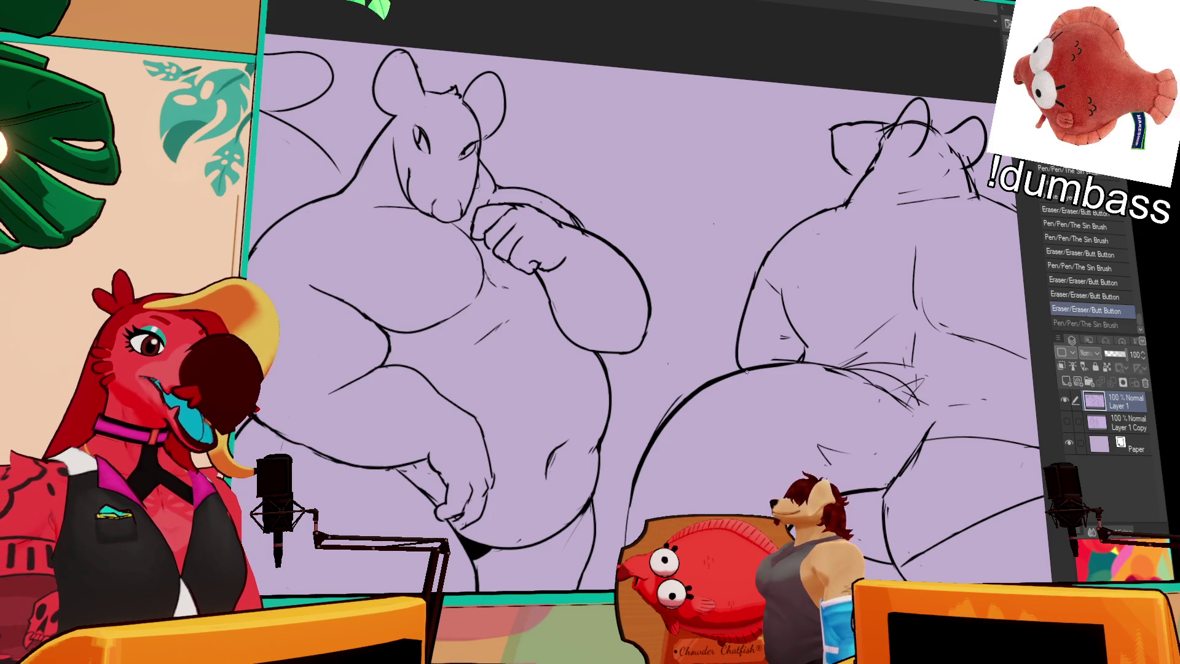
pyautogui.moveTo(748, 282)
pyautogui.mouseDown()
pyautogui.moveTo(749, 364)
pyautogui.moveTo(752, 340)
pyautogui.mouseUp()
pyautogui.hotkey('ctrl', 'z')
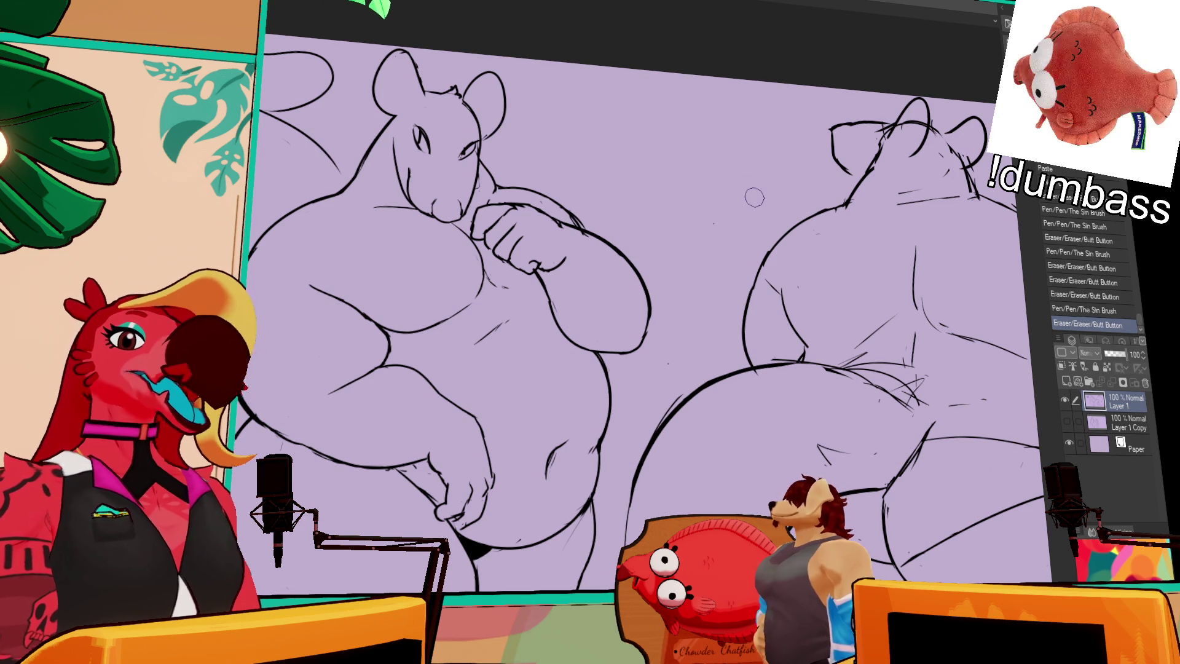
pyautogui.scroll(-1, 831, 258)
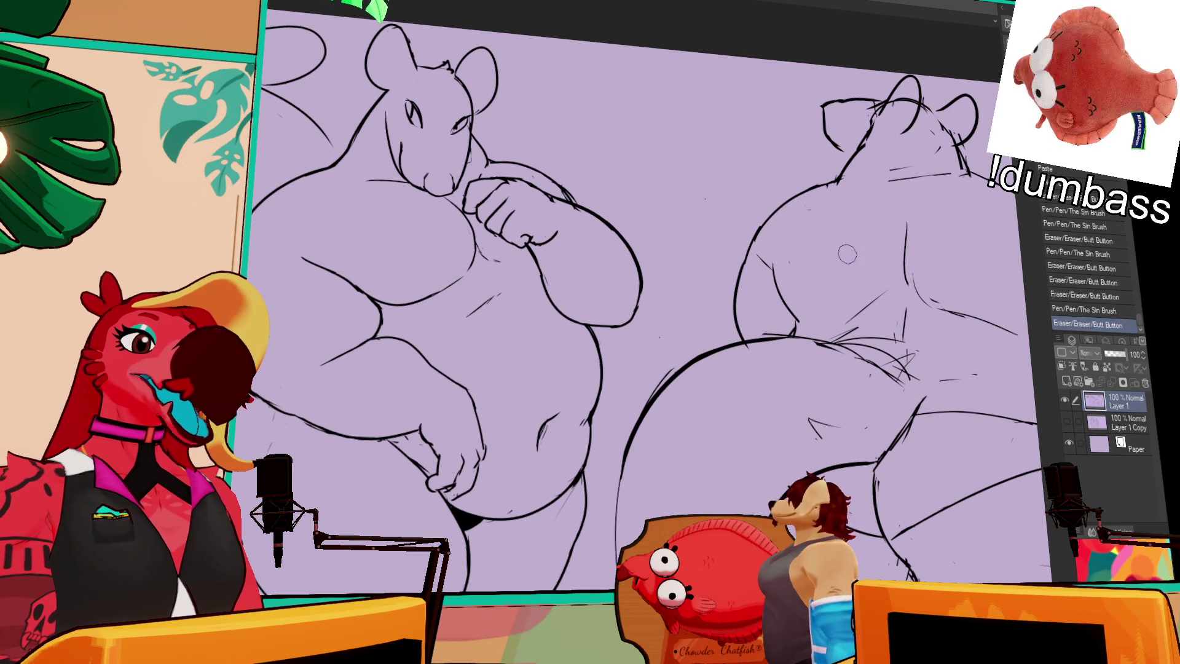
# Erase the old back line and redraw the back and buttock contour as one bolder curve
pyautogui.moveTo(646, 388); pyautogui.dragTo(737, 351)
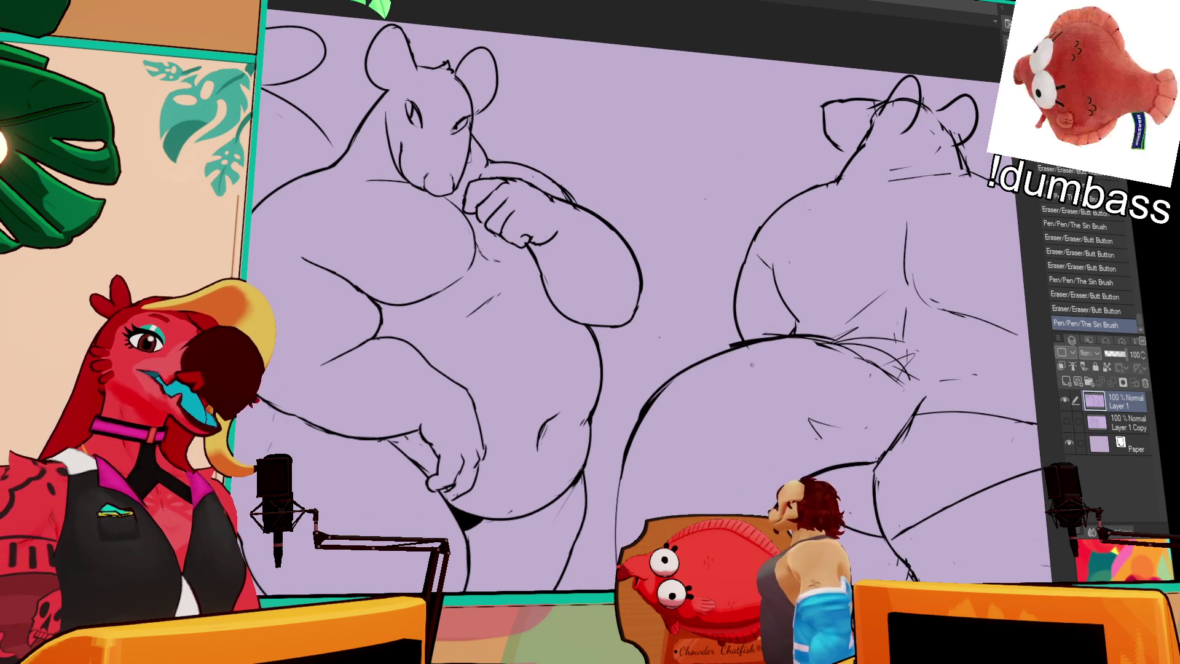
pyautogui.moveTo(655, 397); pyautogui.dragTo(756, 350)
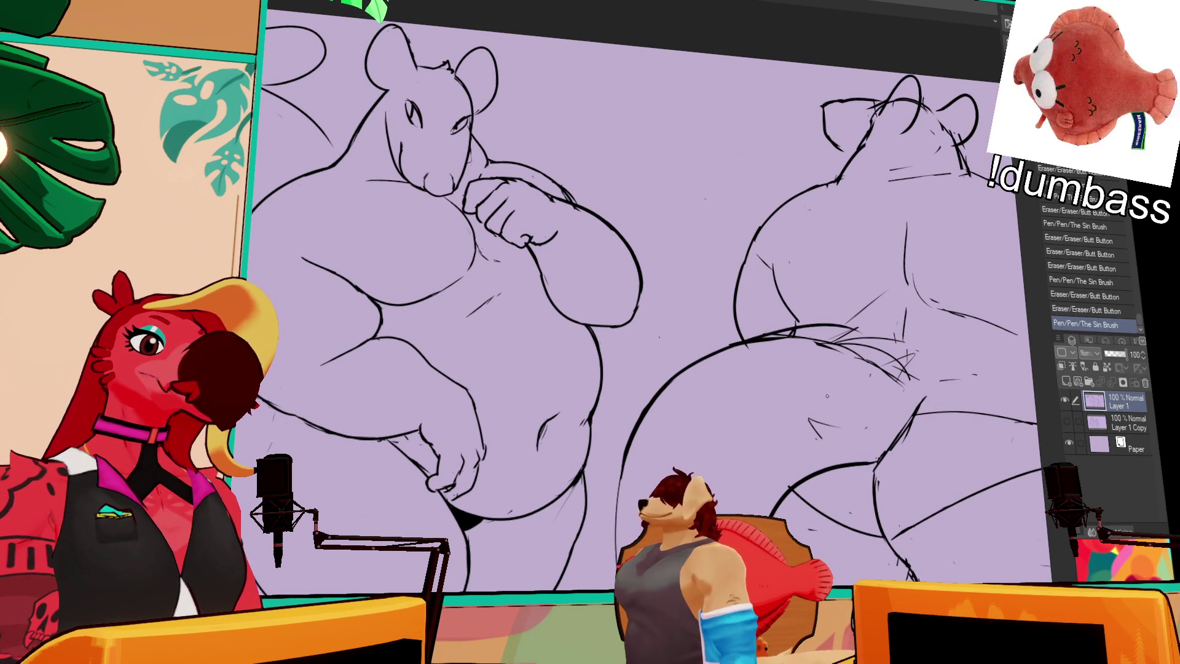
pyautogui.moveTo(660, 392); pyautogui.dragTo(839, 350)
pyautogui.moveTo(645, 419); pyautogui.dragTo(678, 378)
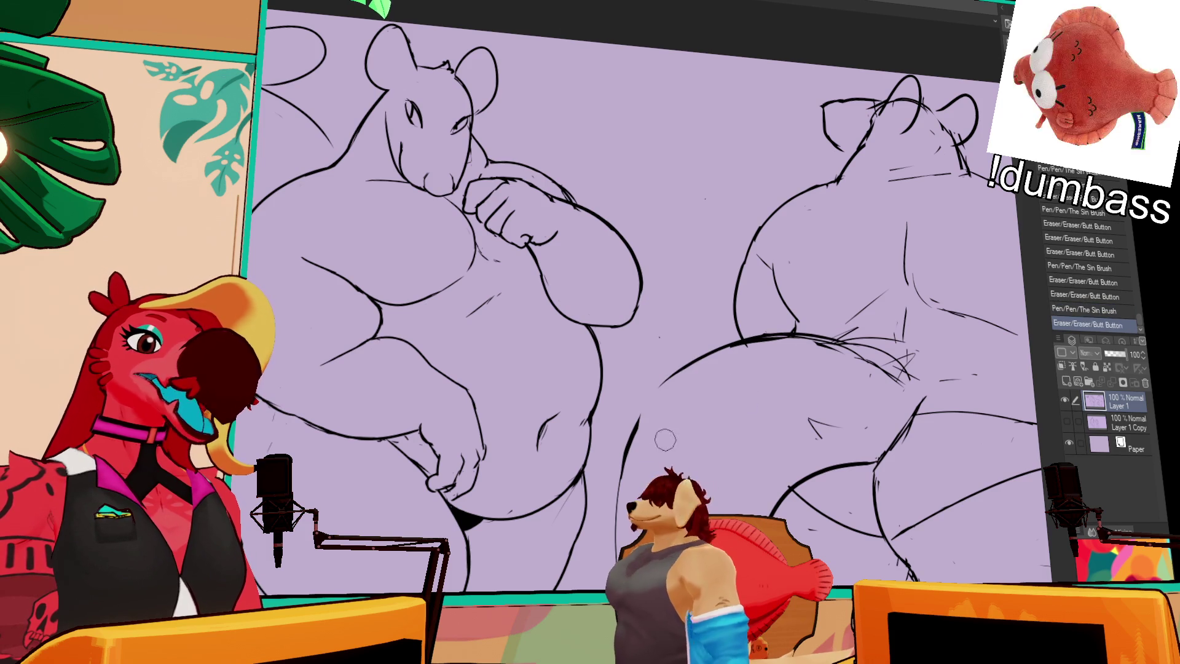
pyautogui.moveTo(641, 433)
pyautogui.mouseDown()
pyautogui.moveTo(682, 369)
pyautogui.moveTo(729, 451)
pyautogui.mouseUp()
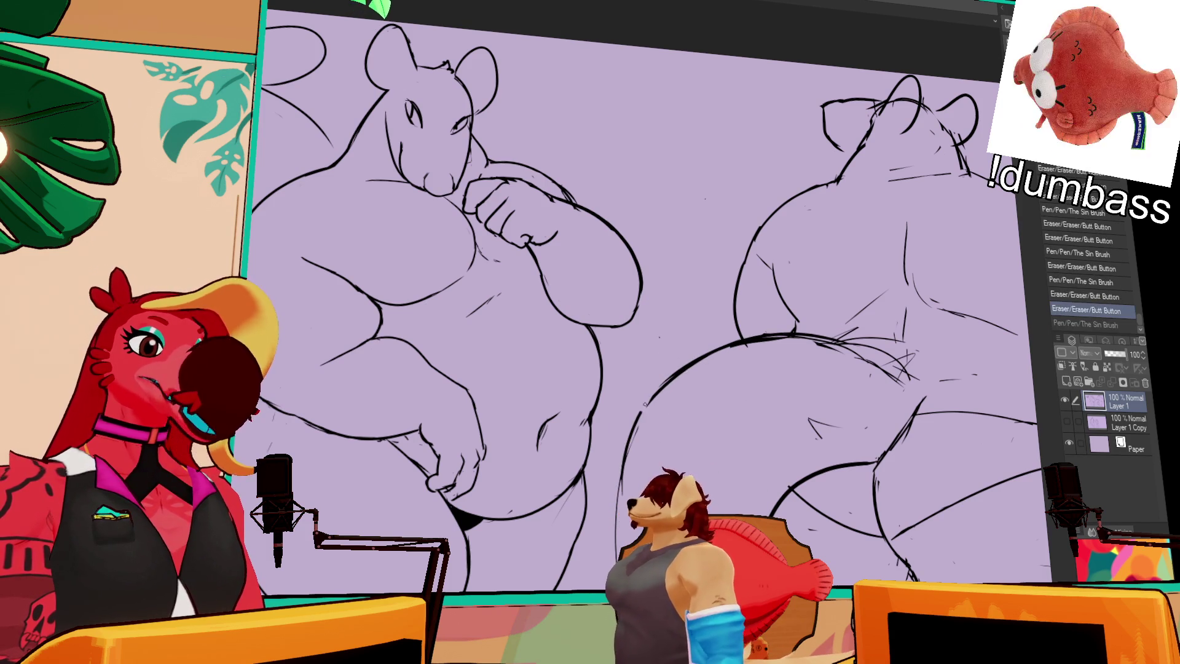
pyautogui.moveTo(636, 370); pyautogui.dragTo(701, 443)
pyautogui.scroll(-4, 697, 423)
pyautogui.scroll(-4, 697, 423)
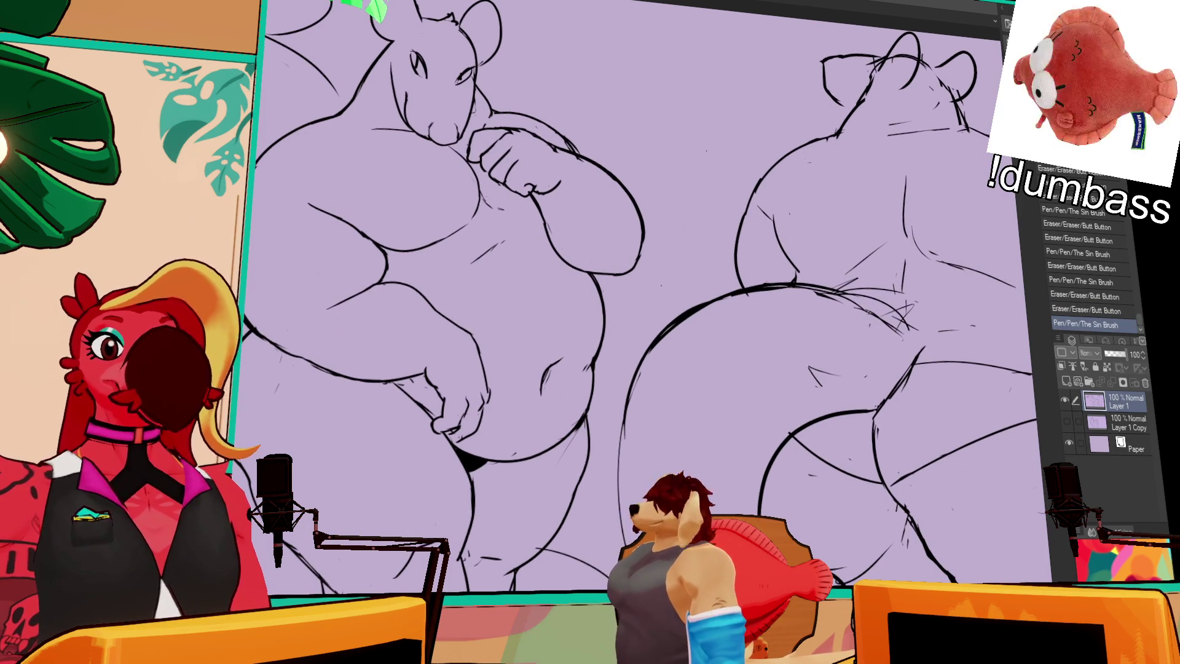
# Tidy hip marks, reinforce the belly contour and draw a first vertical line down the back
pyautogui.moveTo(710, 334); pyautogui.dragTo(715, 293)
pyautogui.moveTo(645, 332); pyautogui.dragTo(664, 378)
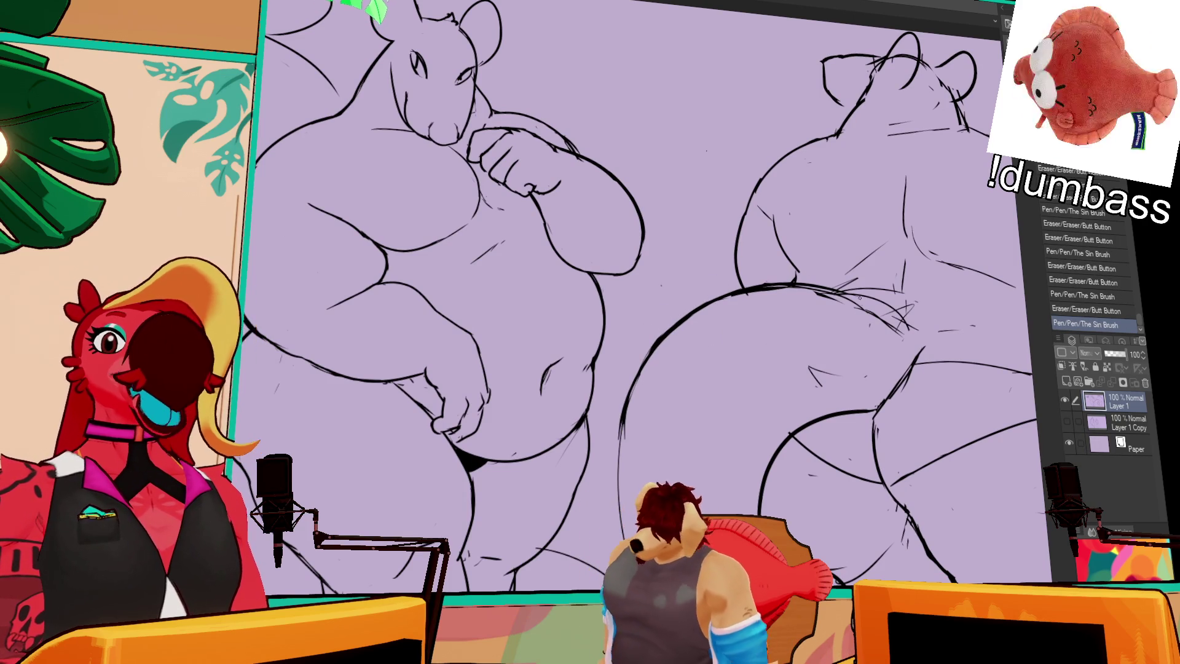
pyautogui.scroll(-1, 810, 316)
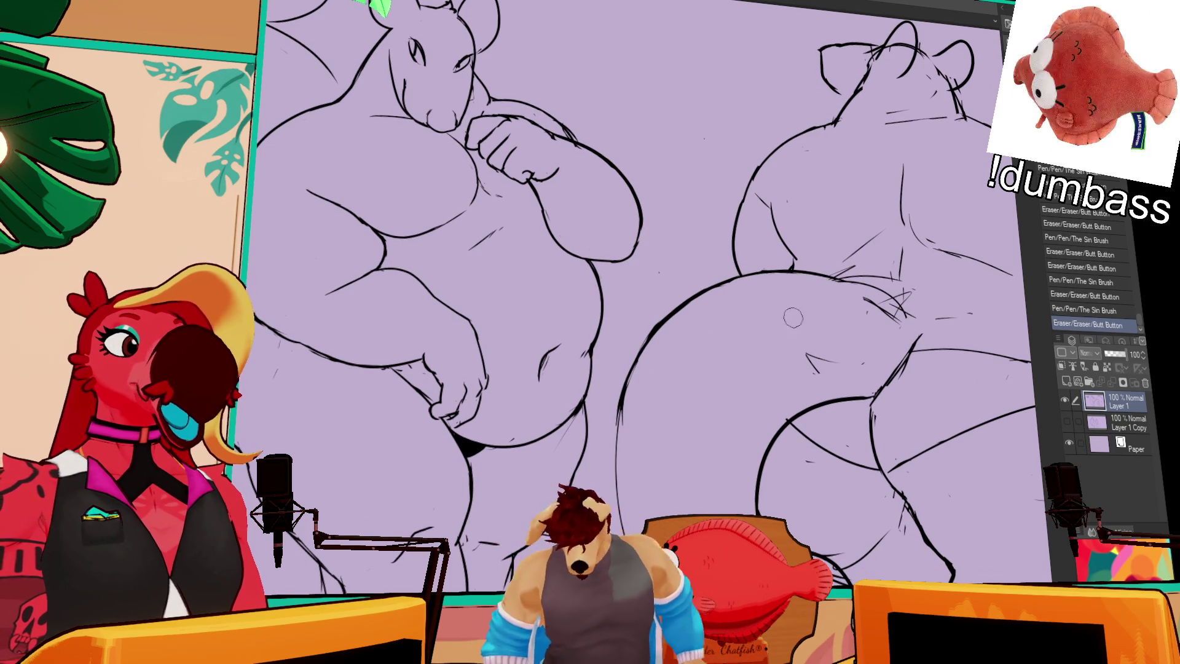
pyautogui.moveTo(737, 277); pyautogui.dragTo(821, 275)
pyautogui.moveTo(701, 295)
pyautogui.mouseDown()
pyautogui.moveTo(876, 281)
pyautogui.moveTo(867, 258)
pyautogui.mouseUp()
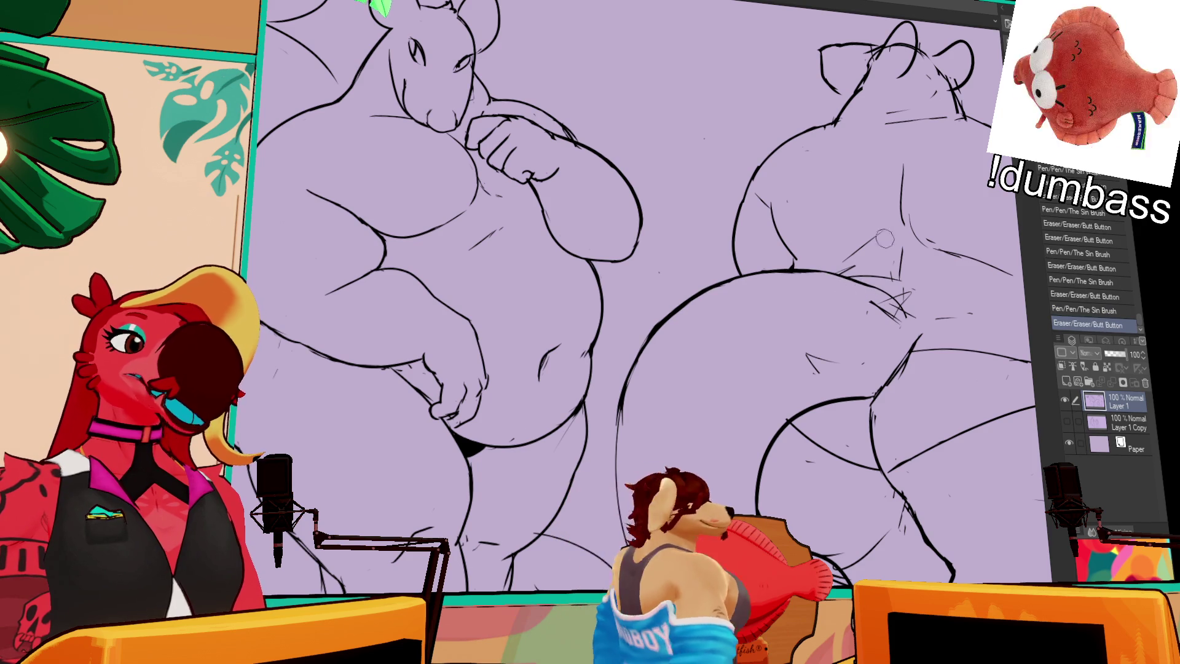
pyautogui.scroll(1, 866, 256)
pyautogui.scroll(1, 895, 240)
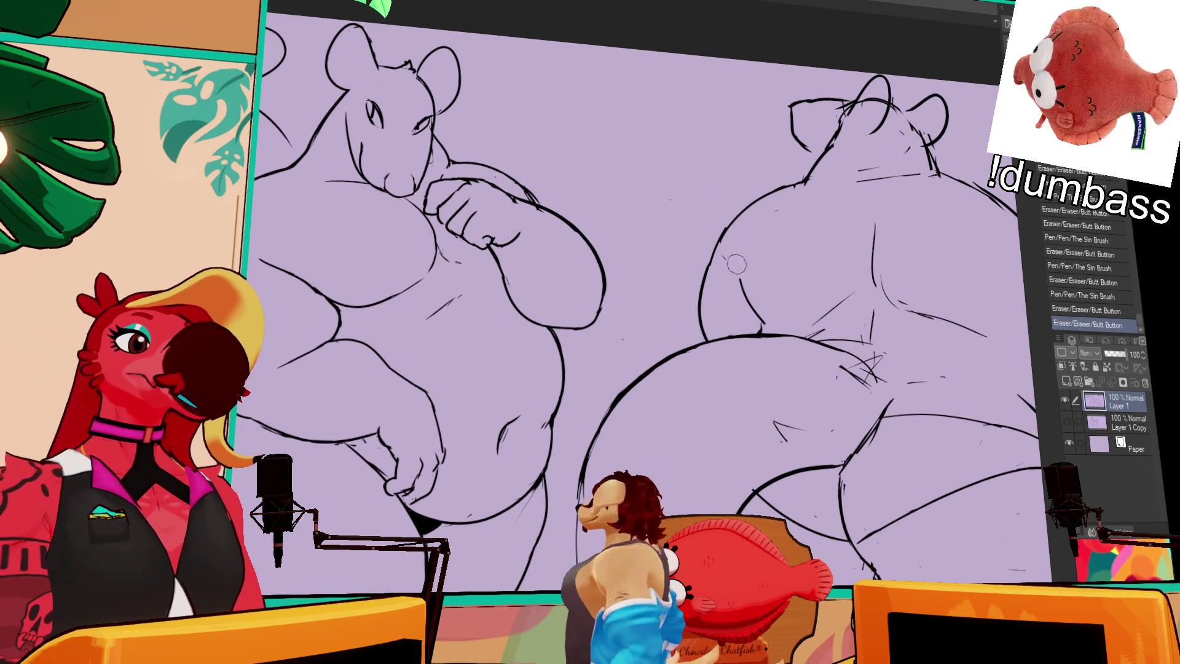
pyautogui.moveTo(867, 323); pyautogui.dragTo(800, 305)
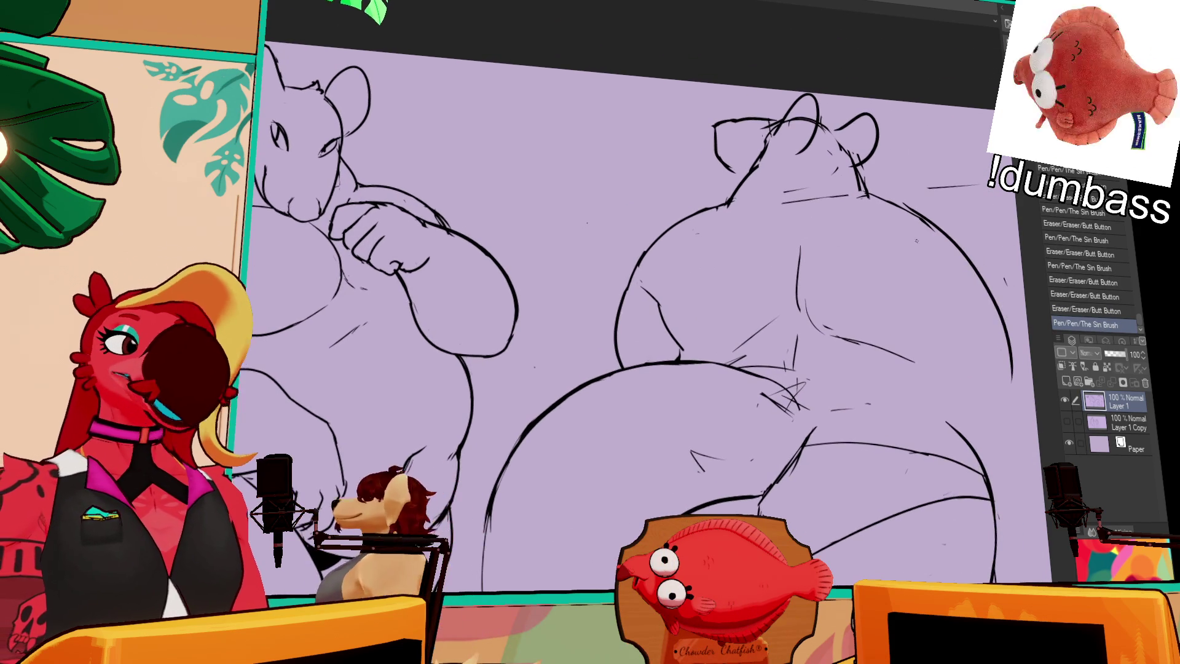
pyautogui.moveTo(795, 262); pyautogui.dragTo(796, 314)
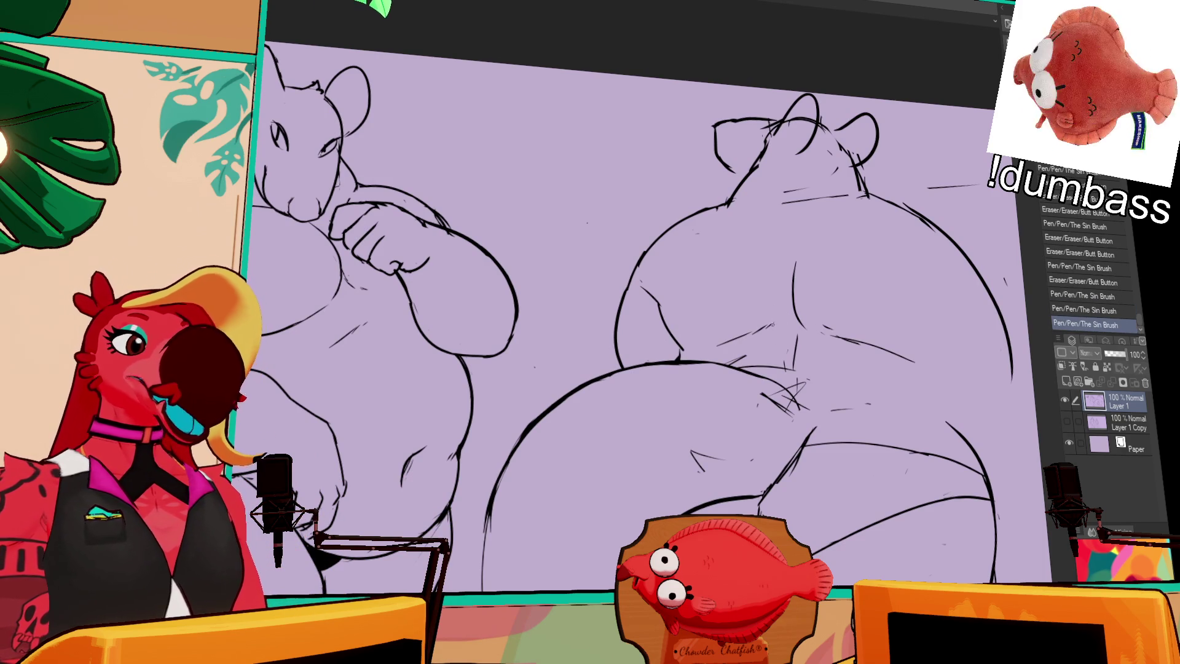
# Erase sketch marks on the back figure's leg, then undo the recent strokes
pyautogui.moveTo(826, 261); pyautogui.dragTo(853, 262)
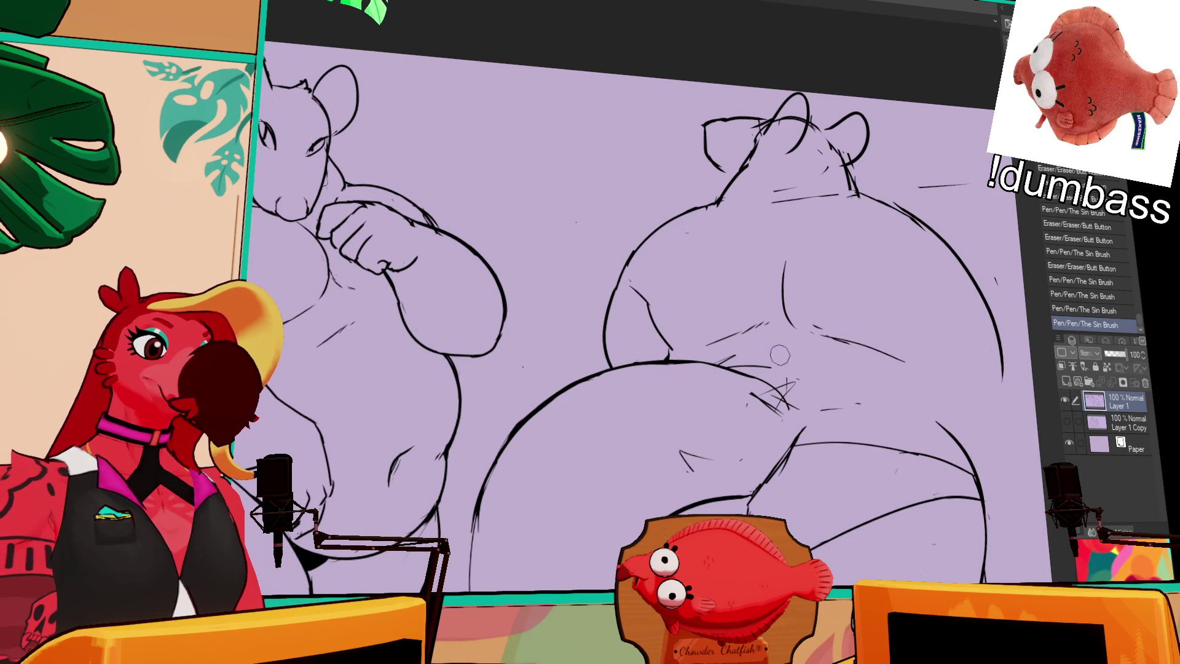
pyautogui.moveTo(738, 378); pyautogui.dragTo(788, 415)
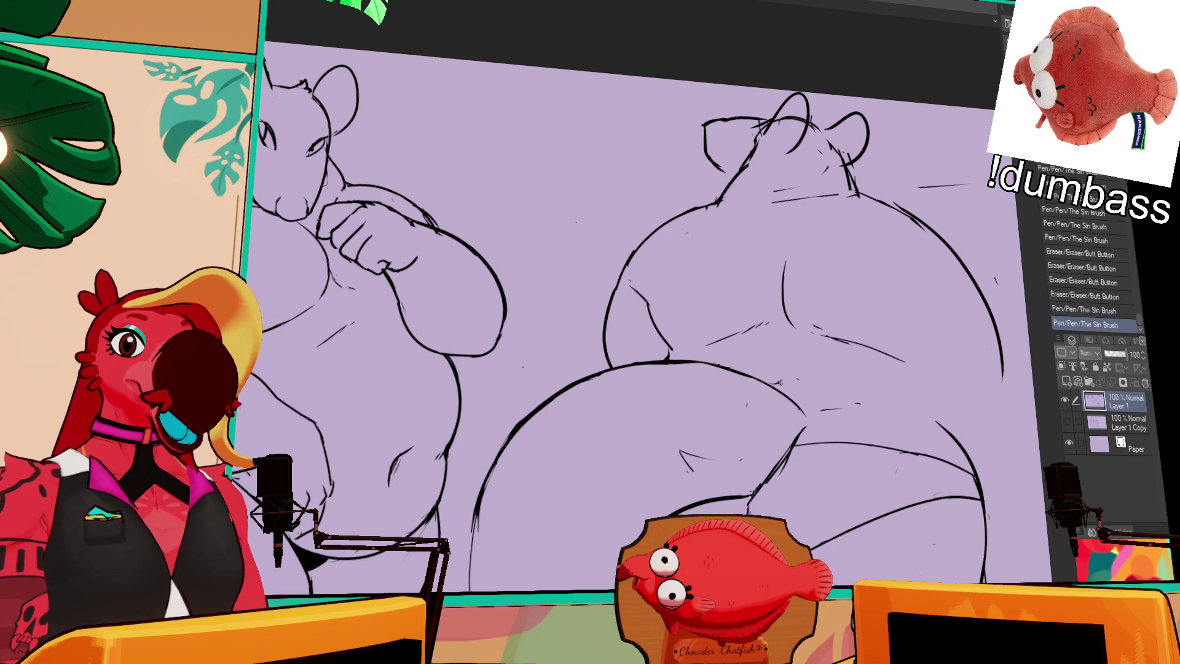
pyautogui.moveTo(782, 382); pyautogui.dragTo(777, 362)
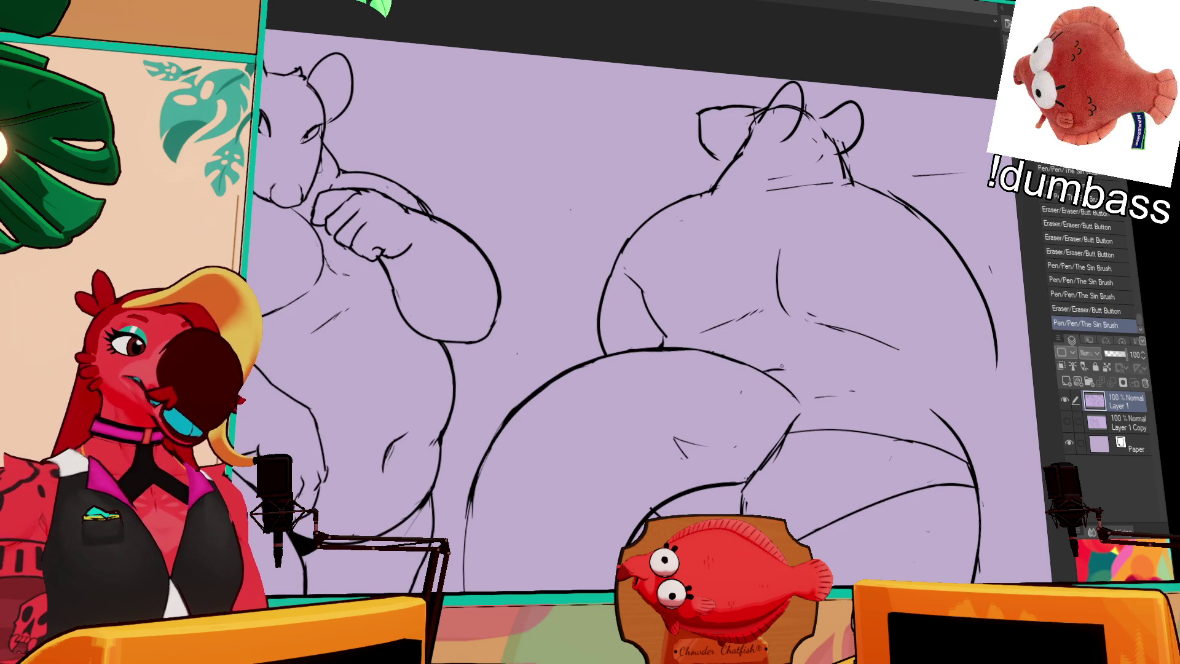
pyautogui.scroll(2, 777, 362)
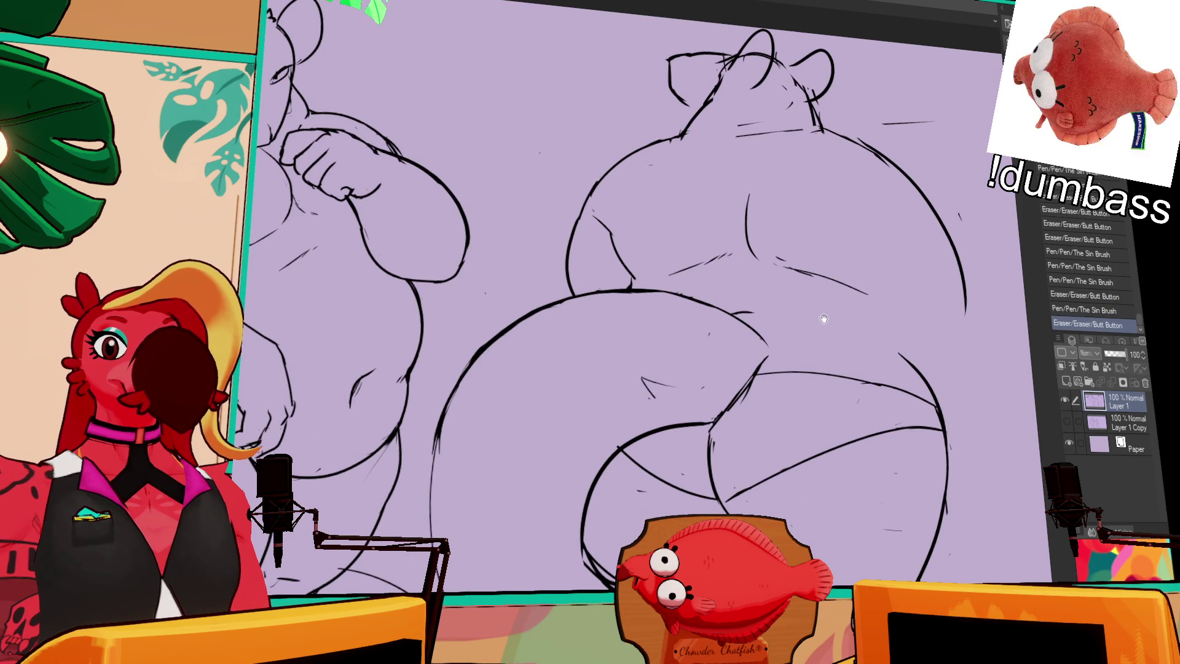
pyautogui.hotkey('ctrl', 'z')
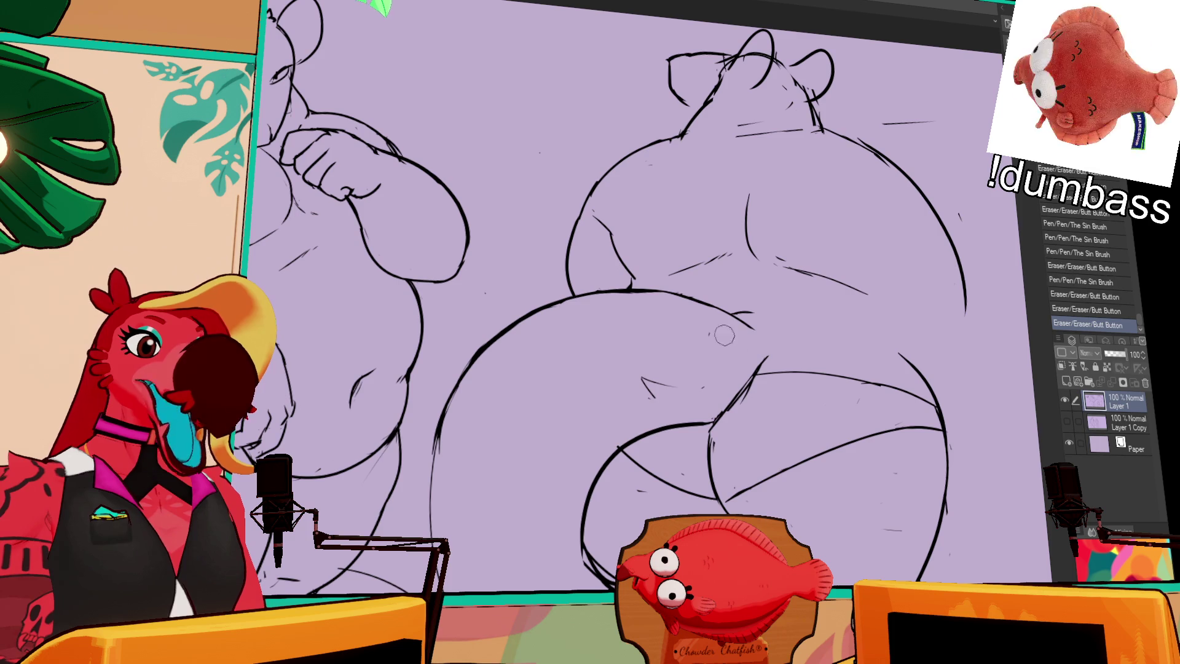
pyautogui.scroll(-1, 709, 363)
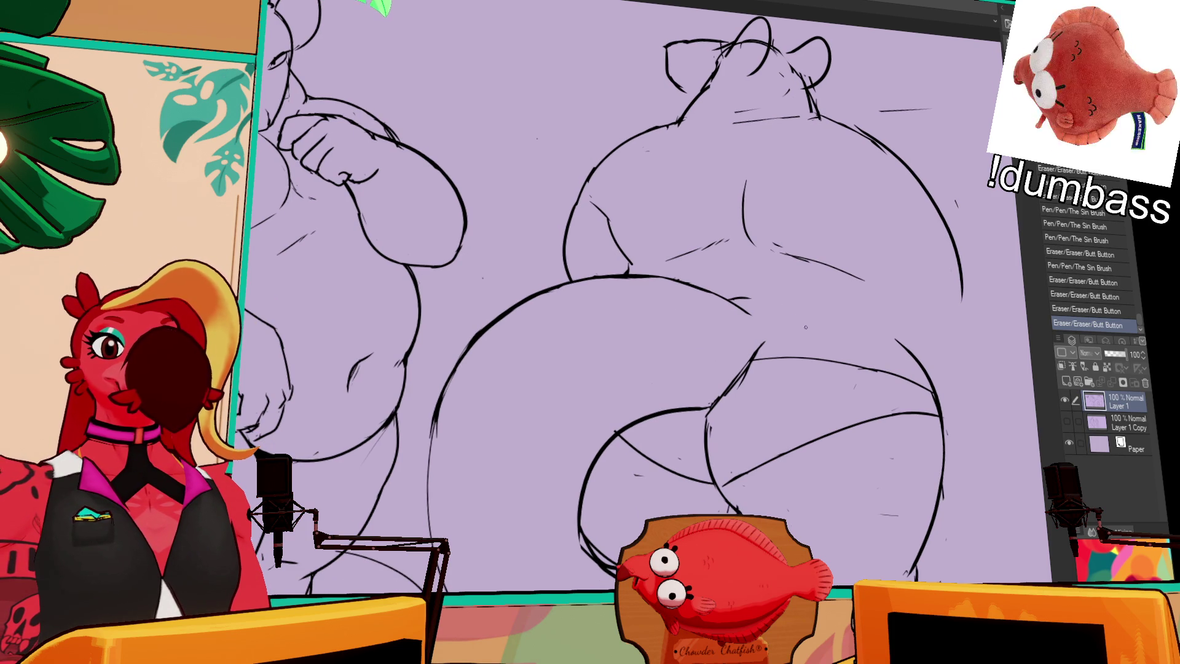
pyautogui.hotkey('ctrl', 'z')
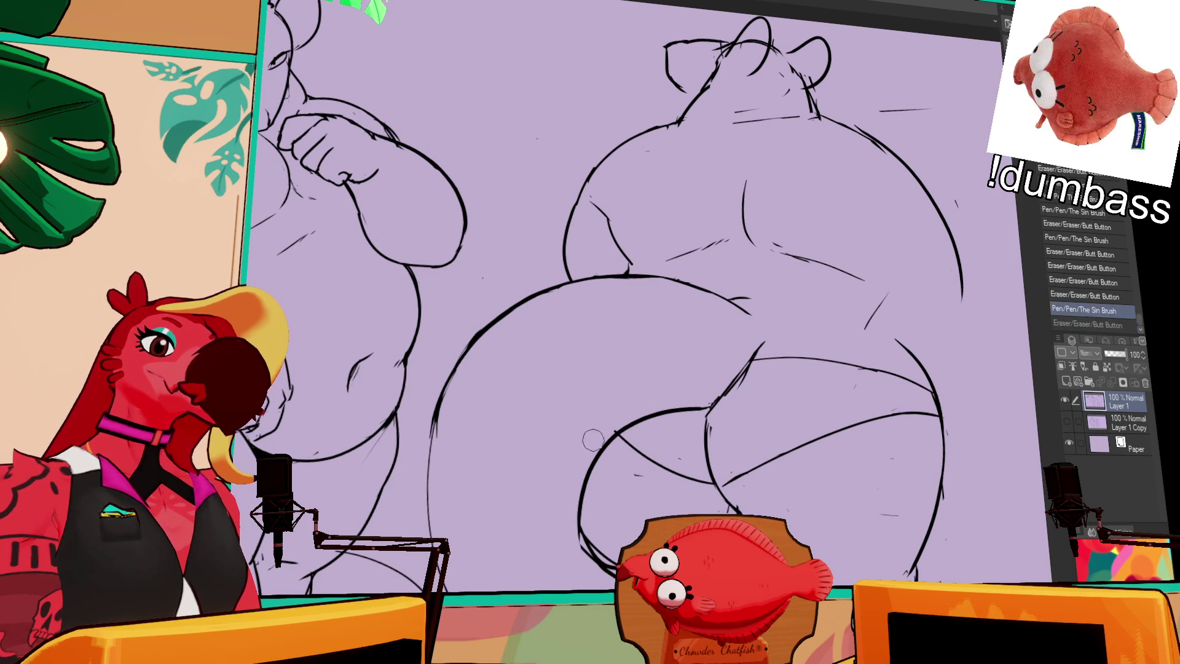
pyautogui.hotkey('ctrl', 'z')
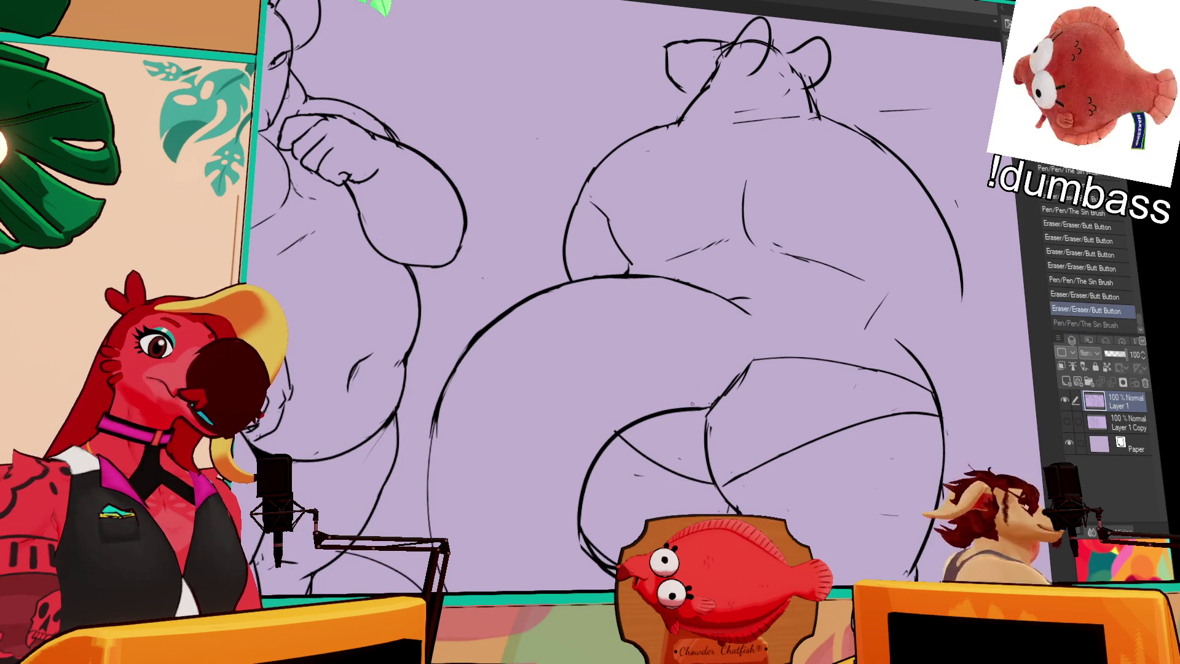
pyautogui.hotkey('ctrl', 'z')
pyautogui.hotkey('ctrl', 'z')
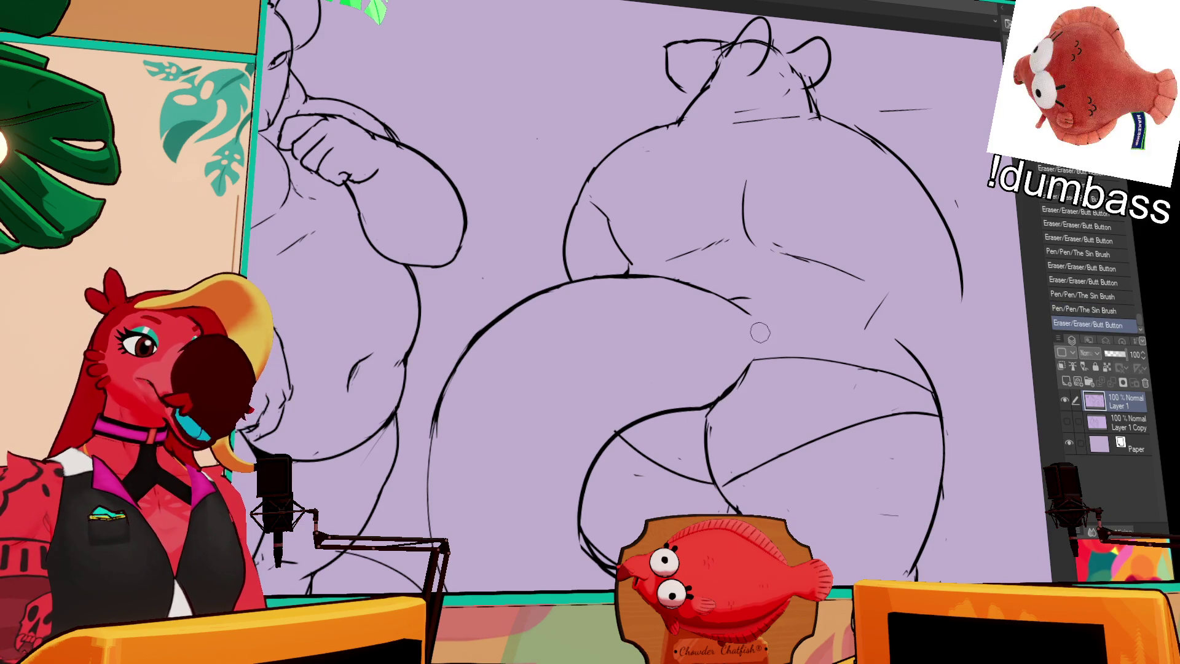
pyautogui.hotkey('ctrl', 'z')
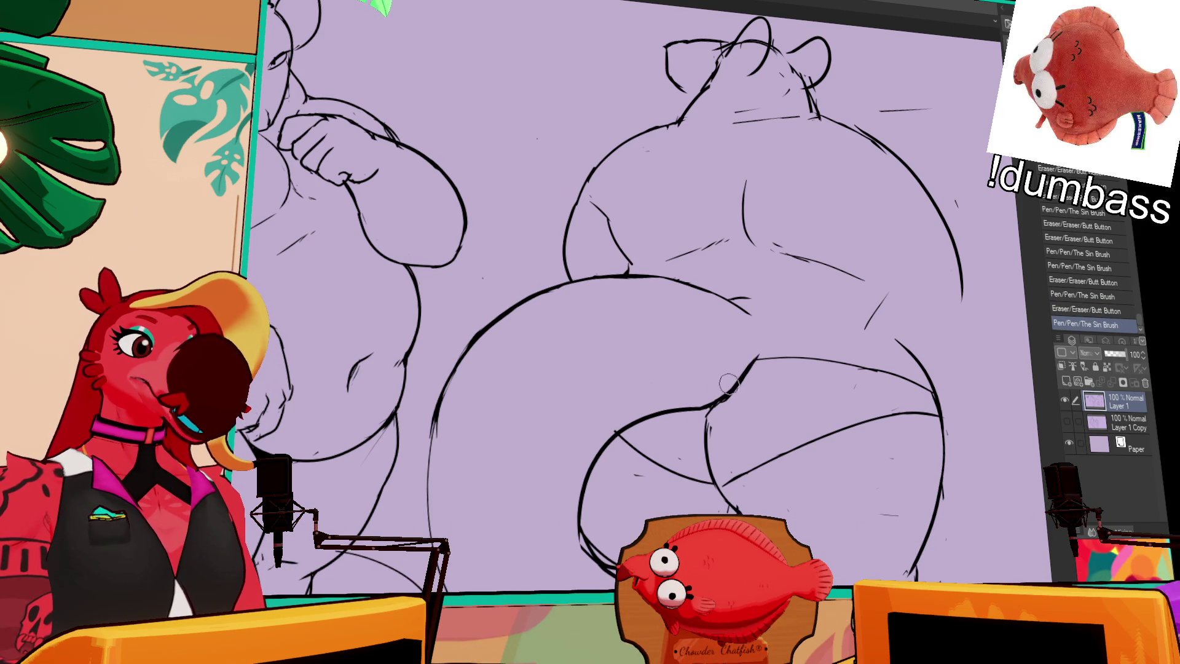
pyautogui.hotkey('ctrl', 'z')
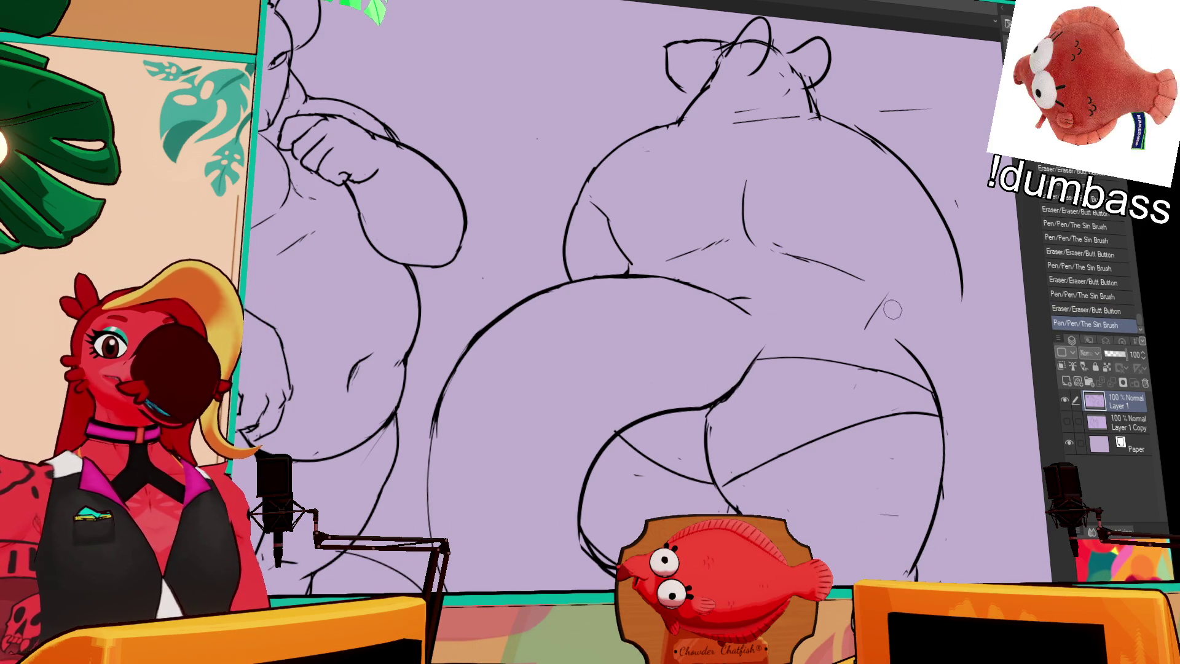
pyautogui.hotkey('ctrl', 'z')
# Sketch and erase short hip strokes, then draw the spine line down the back
pyautogui.moveTo(897, 294); pyautogui.dragTo(908, 336)
pyautogui.moveTo(885, 291); pyautogui.dragTo(911, 346)
pyautogui.moveTo(871, 282); pyautogui.dragTo(899, 300)
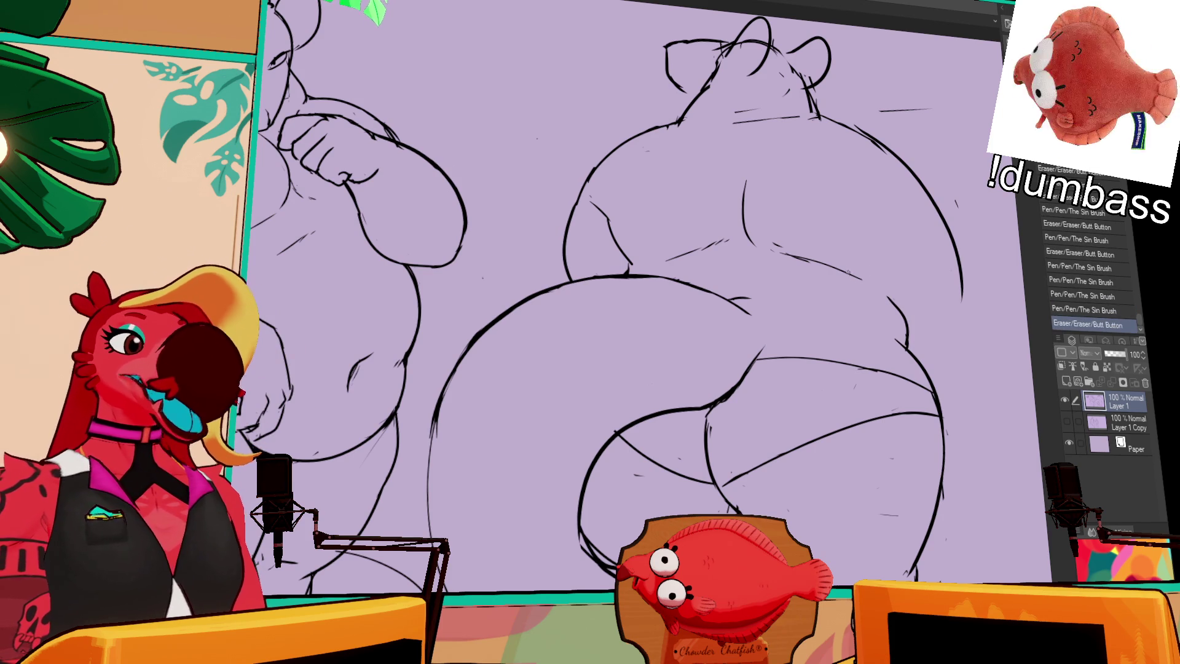
pyautogui.moveTo(793, 263); pyautogui.dragTo(780, 260)
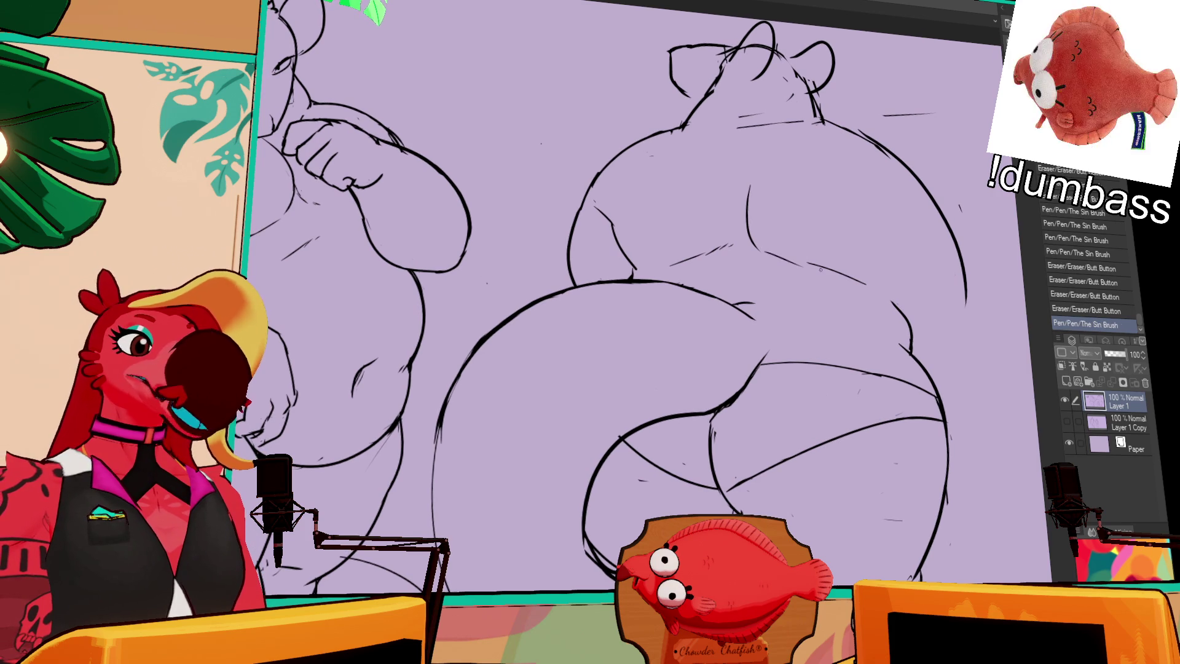
pyautogui.moveTo(773, 262); pyautogui.dragTo(806, 260)
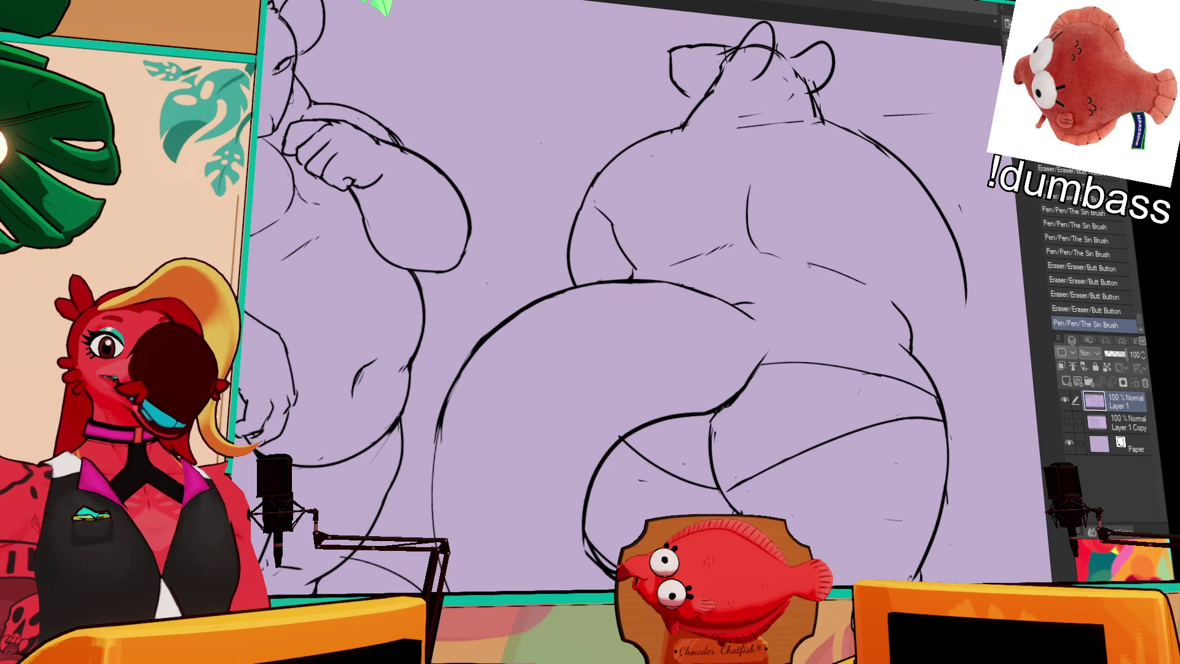
pyautogui.hotkey('ctrl', 'z')
pyautogui.moveTo(746, 165)
pyautogui.mouseDown()
pyautogui.moveTo(753, 235)
pyautogui.moveTo(766, 246)
pyautogui.mouseUp()
pyautogui.hotkey('ctrl', 'z')
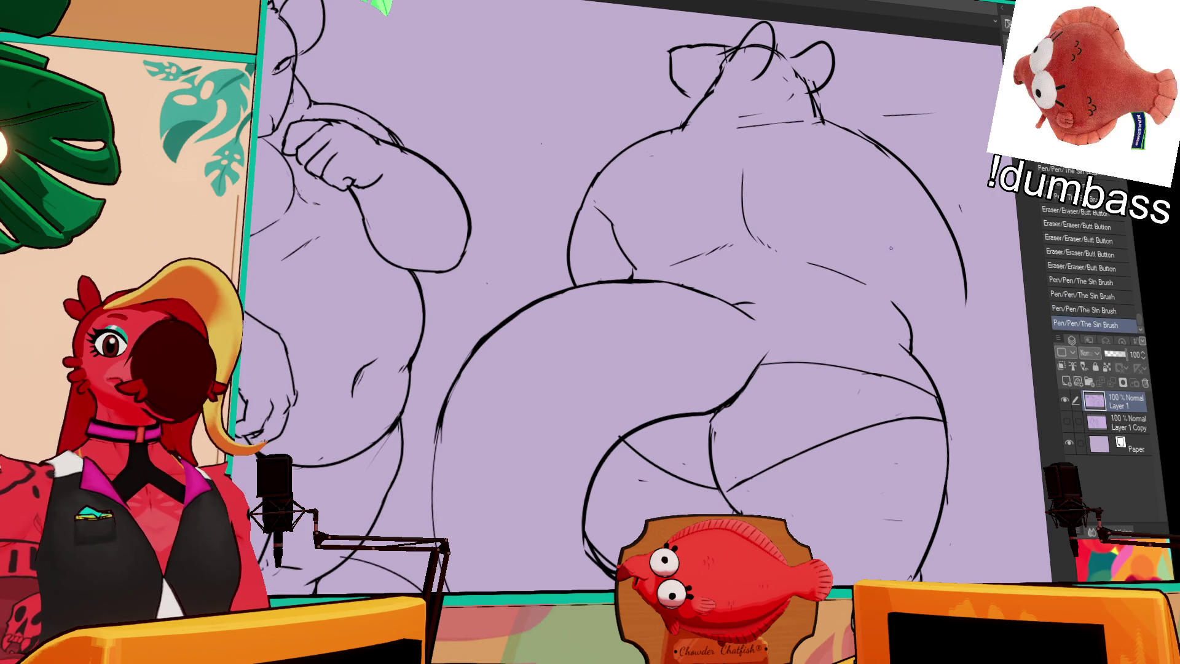
pyautogui.scroll(-1, 893, 254)
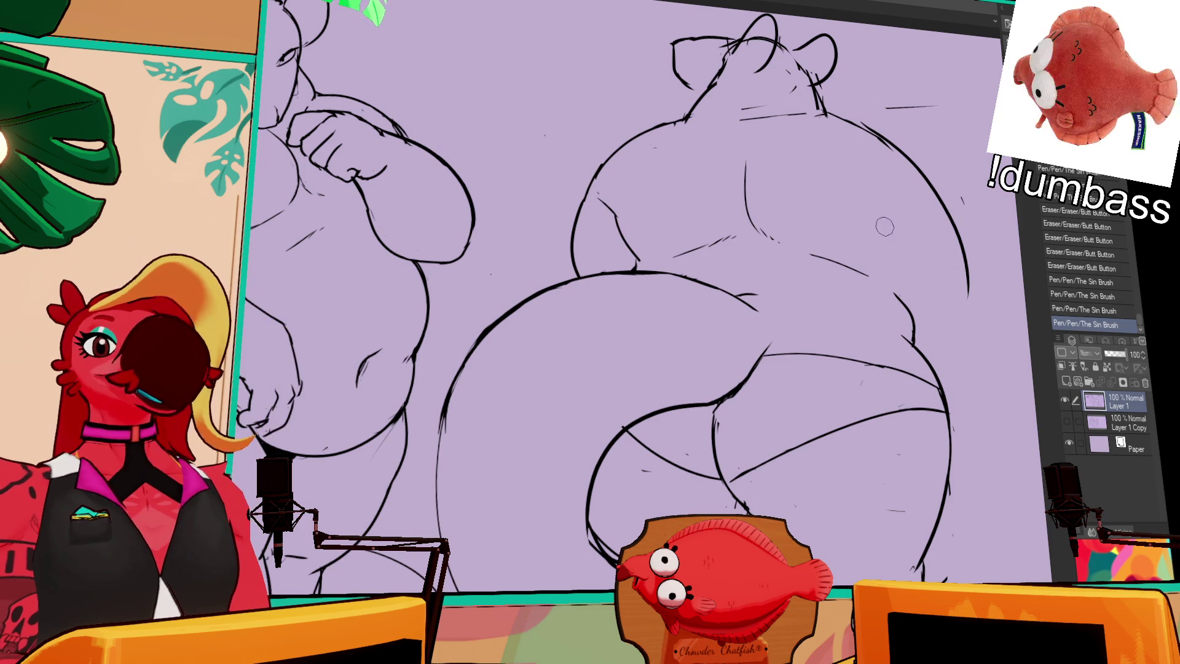
# Erase a leftover stroke tail and stray marks on the back view's back and chest
pyautogui.moveTo(811, 254)
pyautogui.mouseDown()
pyautogui.moveTo(854, 258)
pyautogui.moveTo(901, 286)
pyautogui.mouseUp()
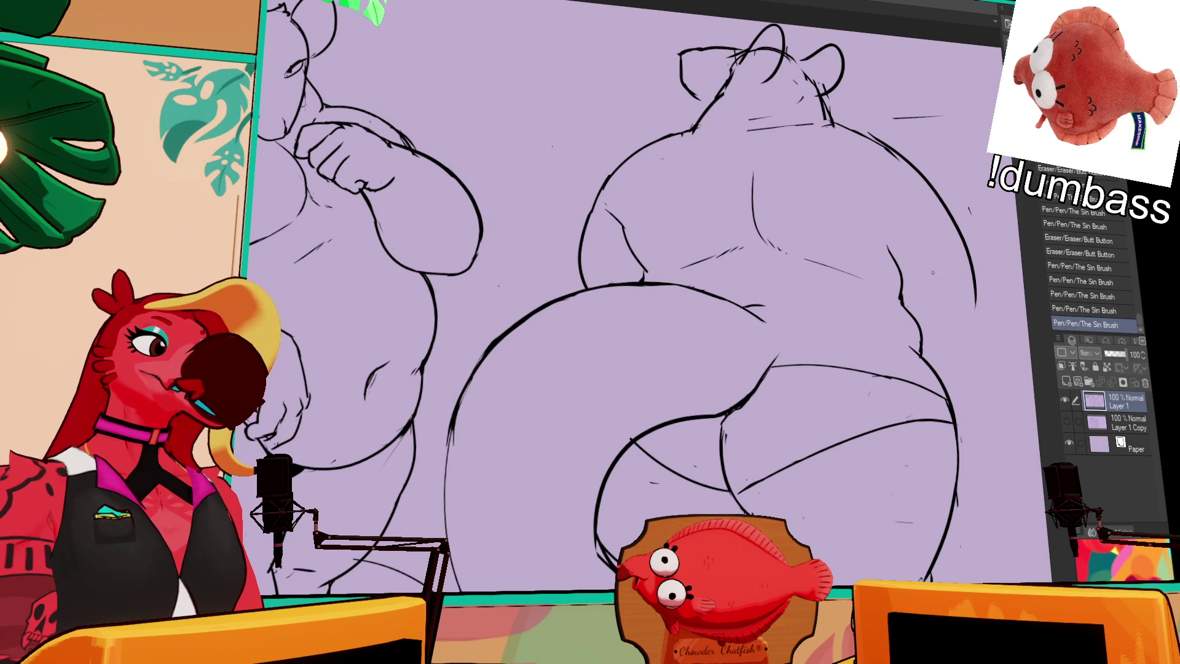
pyautogui.moveTo(903, 295); pyautogui.dragTo(913, 350)
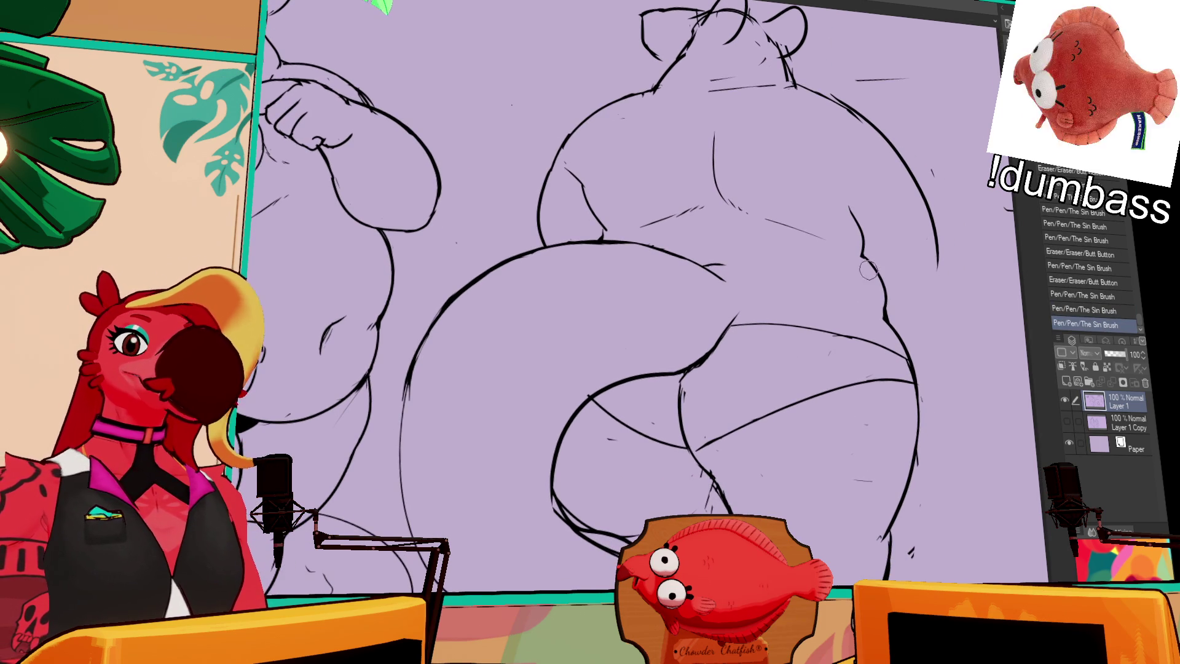
pyautogui.moveTo(867, 213)
pyautogui.mouseDown()
pyautogui.moveTo(858, 258)
pyautogui.moveTo(834, 245)
pyautogui.mouseUp()
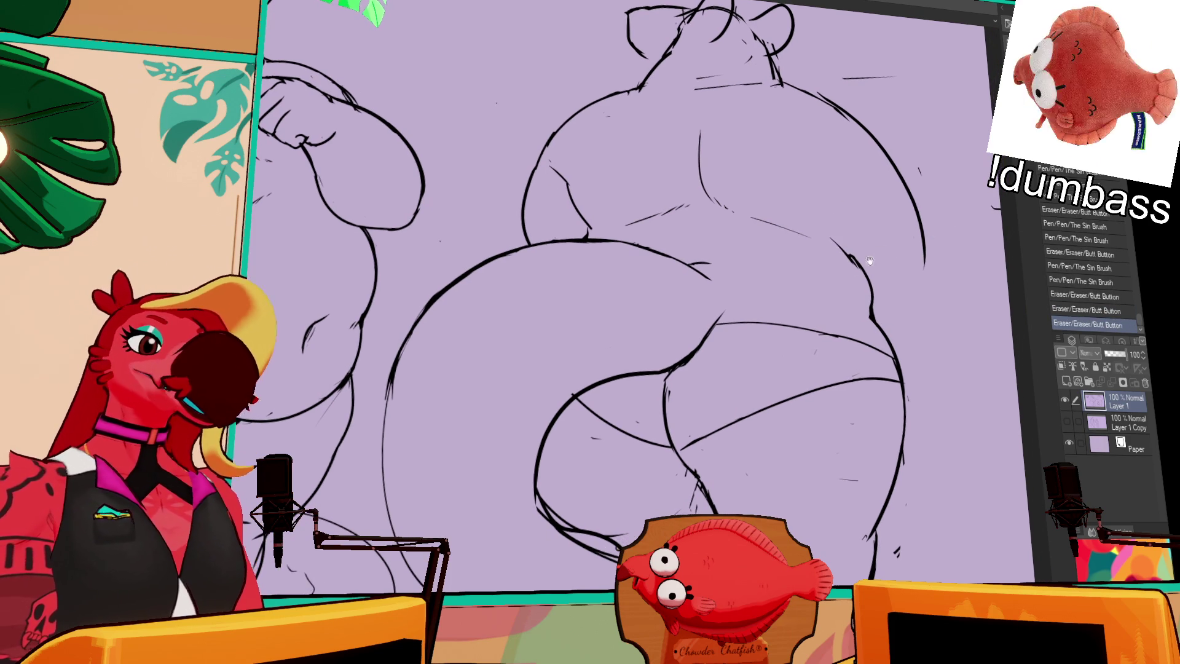
pyautogui.moveTo(830, 238); pyautogui.dragTo(834, 304)
pyautogui.moveTo(710, 231); pyautogui.dragTo(703, 222)
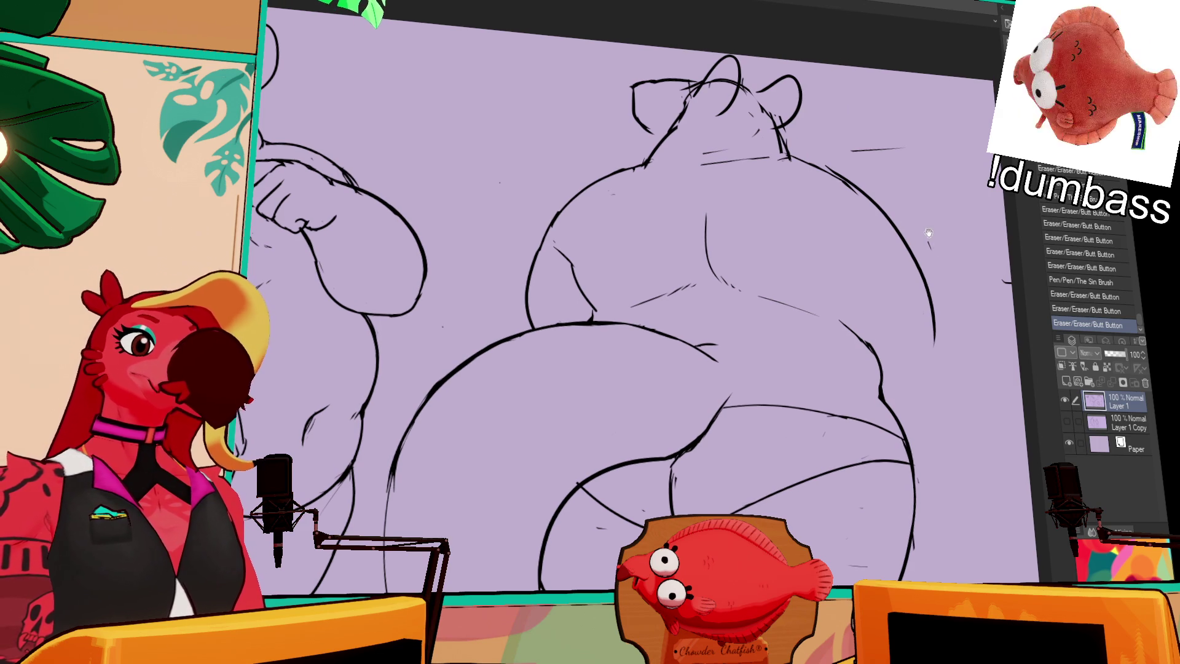
# Undo a shoulder stroke and add short contour lines on the back view's upper back
pyautogui.moveTo(835, 170); pyautogui.dragTo(871, 193)
pyautogui.hotkey('ctrl', 'z')
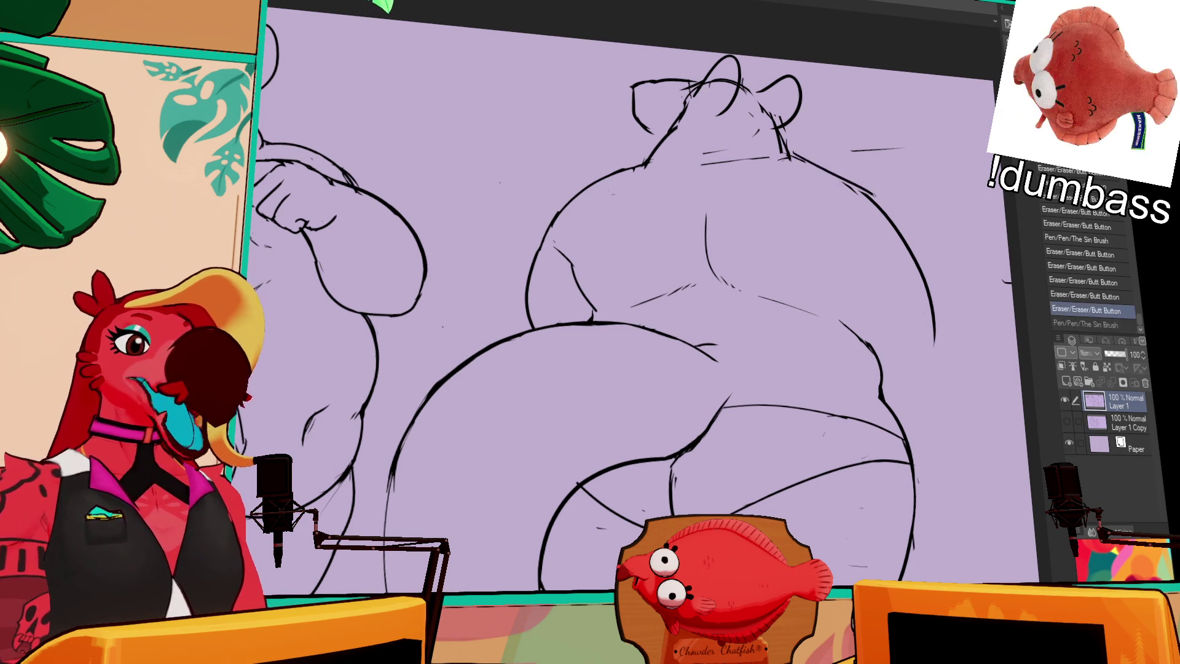
pyautogui.moveTo(784, 173); pyautogui.dragTo(753, 140)
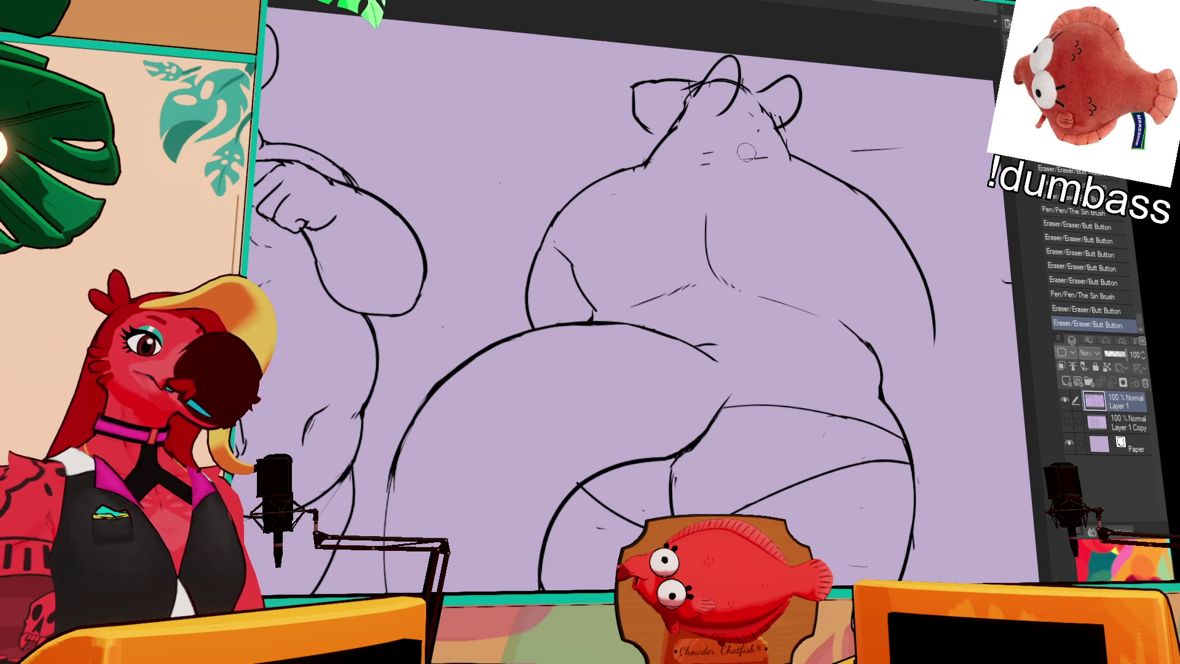
pyautogui.moveTo(651, 172); pyautogui.dragTo(745, 170)
pyautogui.moveTo(958, 279); pyautogui.dragTo(941, 260)
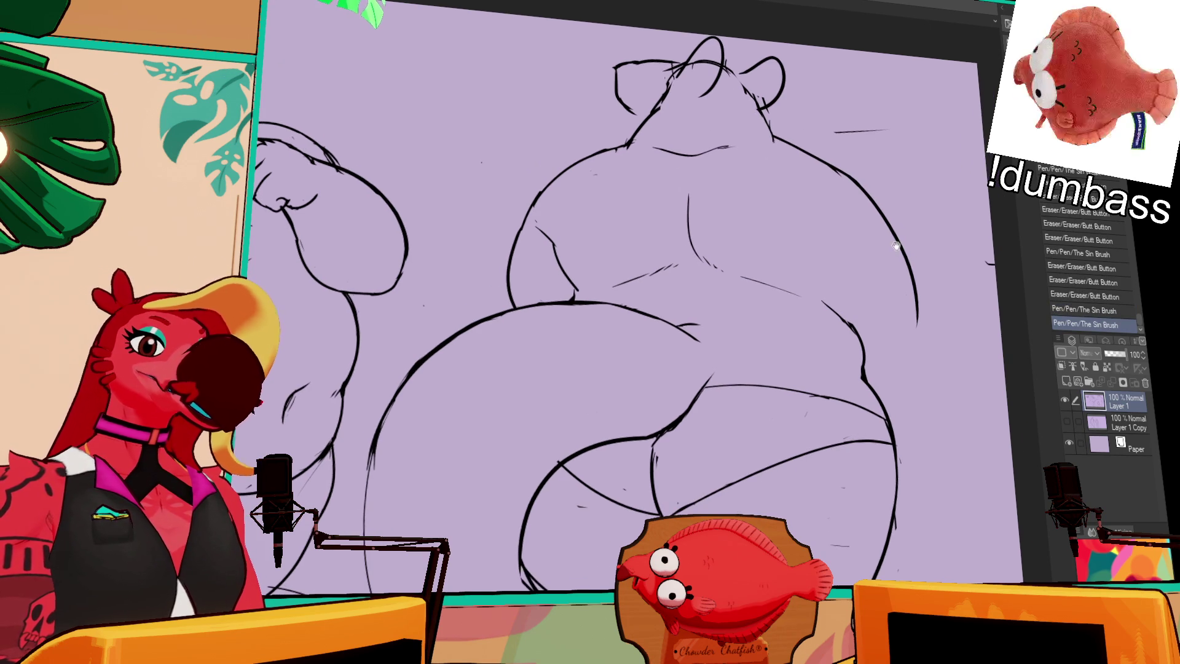
pyautogui.scroll(2, 895, 244)
# Draw a long curved line down the back view's lower body
pyautogui.moveTo(691, 424)
pyautogui.mouseDown()
pyautogui.moveTo(710, 462)
pyautogui.moveTo(701, 398)
pyautogui.moveTo(712, 484)
pyautogui.mouseUp()
pyautogui.moveTo(694, 388)
pyautogui.mouseDown()
pyautogui.moveTo(724, 502)
pyautogui.moveTo(725, 461)
pyautogui.moveTo(728, 493)
pyautogui.moveTo(751, 513)
pyautogui.moveTo(728, 505)
pyautogui.mouseUp()
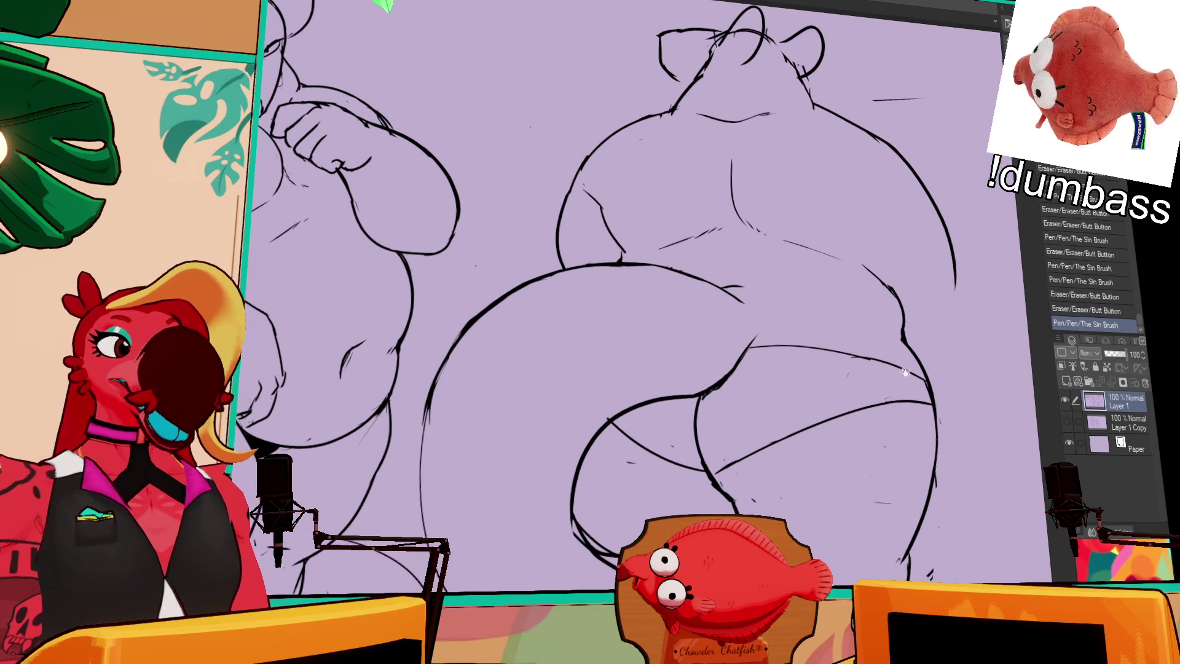
pyautogui.scroll(2, 971, 339)
pyautogui.scroll(1, 922, 341)
pyautogui.scroll(1, 908, 309)
pyautogui.scroll(1, 909, 351)
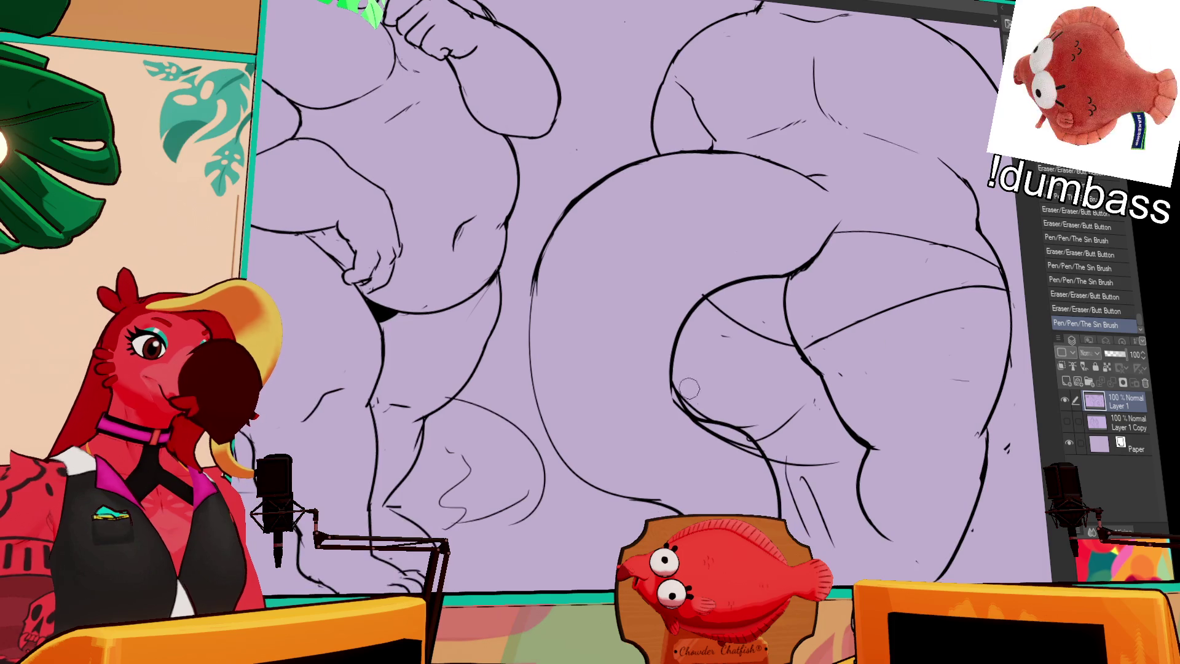
# Touch up the back view's lower-leg and thigh lines, erase a stray segment, and add a short back stroke
pyautogui.moveTo(705, 416); pyautogui.dragTo(738, 443)
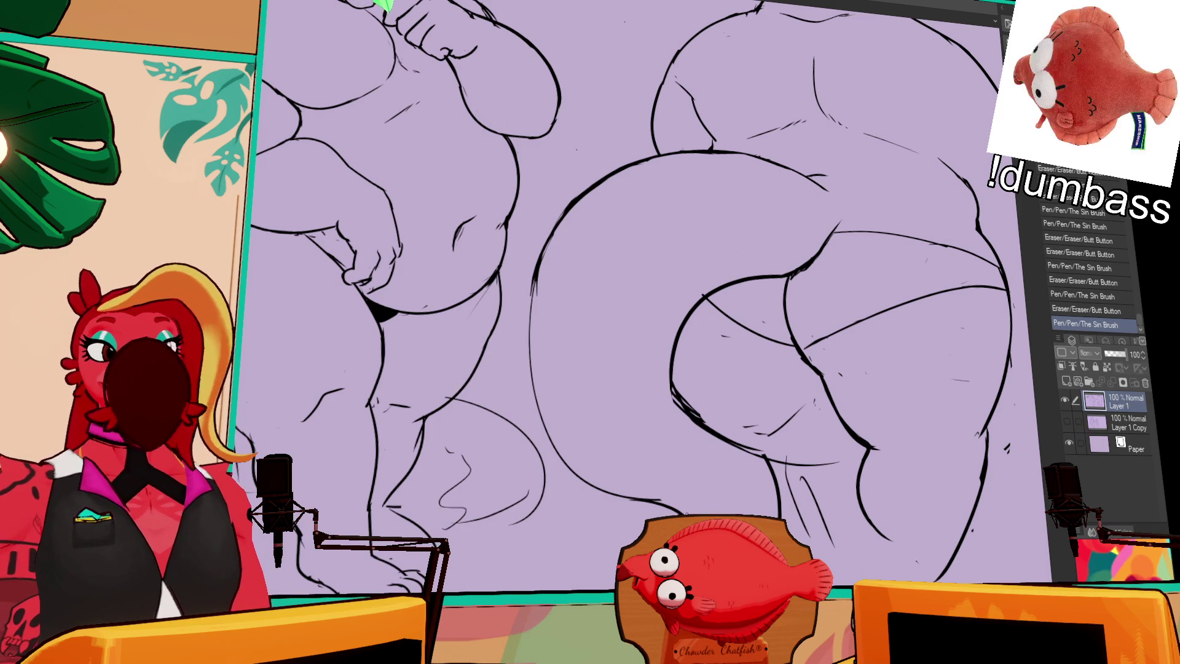
pyautogui.moveTo(523, 304); pyautogui.dragTo(526, 410)
pyautogui.moveTo(883, 241); pyautogui.dragTo(878, 218)
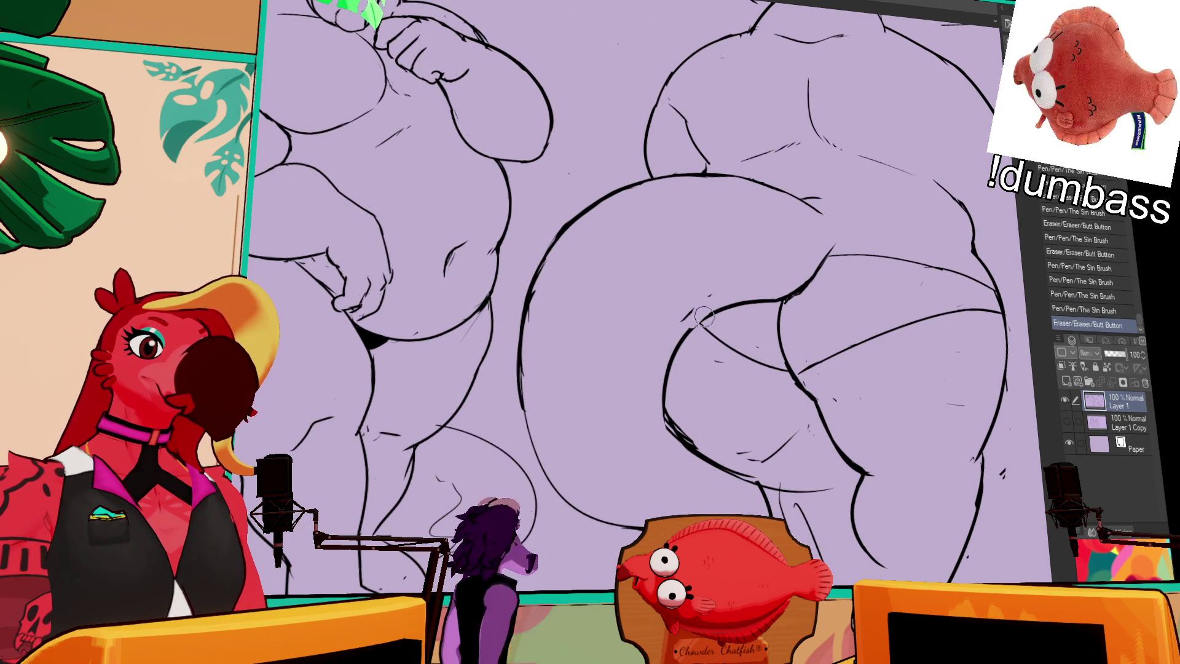
pyautogui.moveTo(673, 374); pyautogui.dragTo(682, 386)
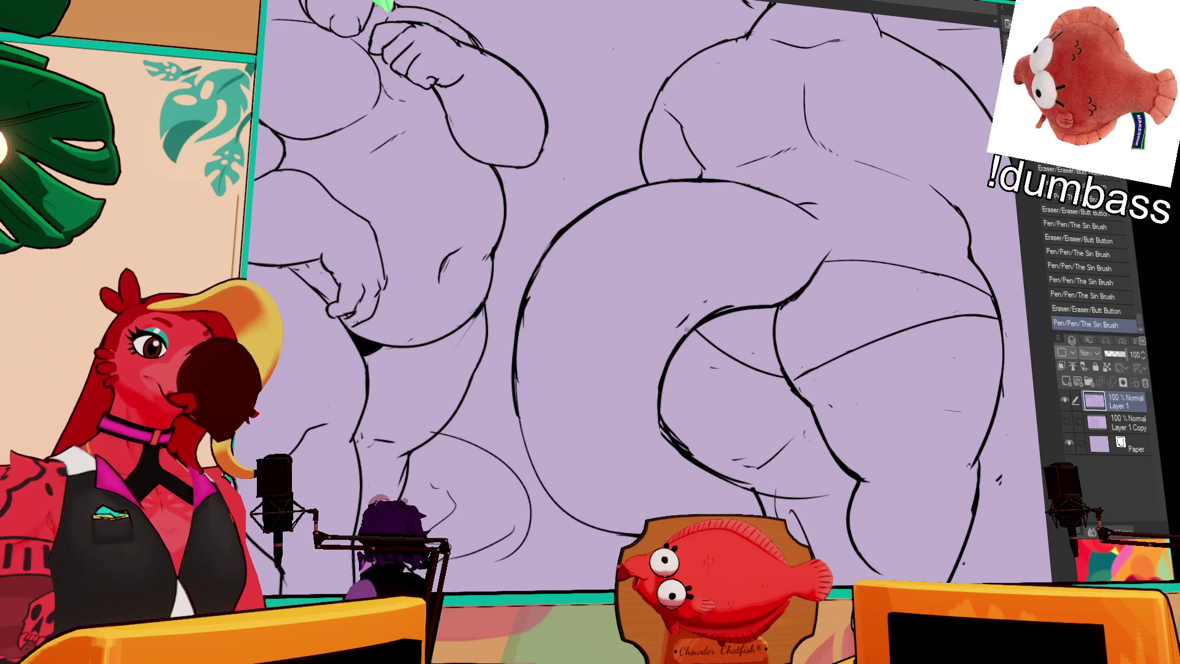
pyautogui.scroll(-3, 804, 325)
pyautogui.moveTo(776, 272); pyautogui.dragTo(804, 341)
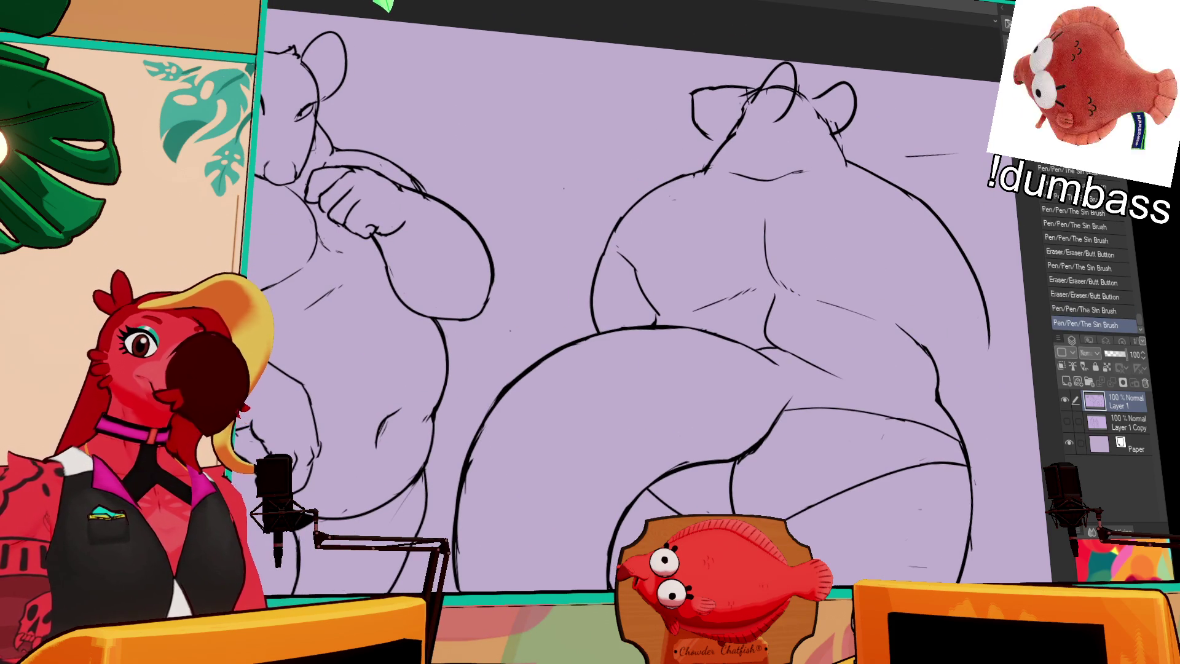
pyautogui.scroll(-2, 949, 268)
pyautogui.scroll(-2, 922, 196)
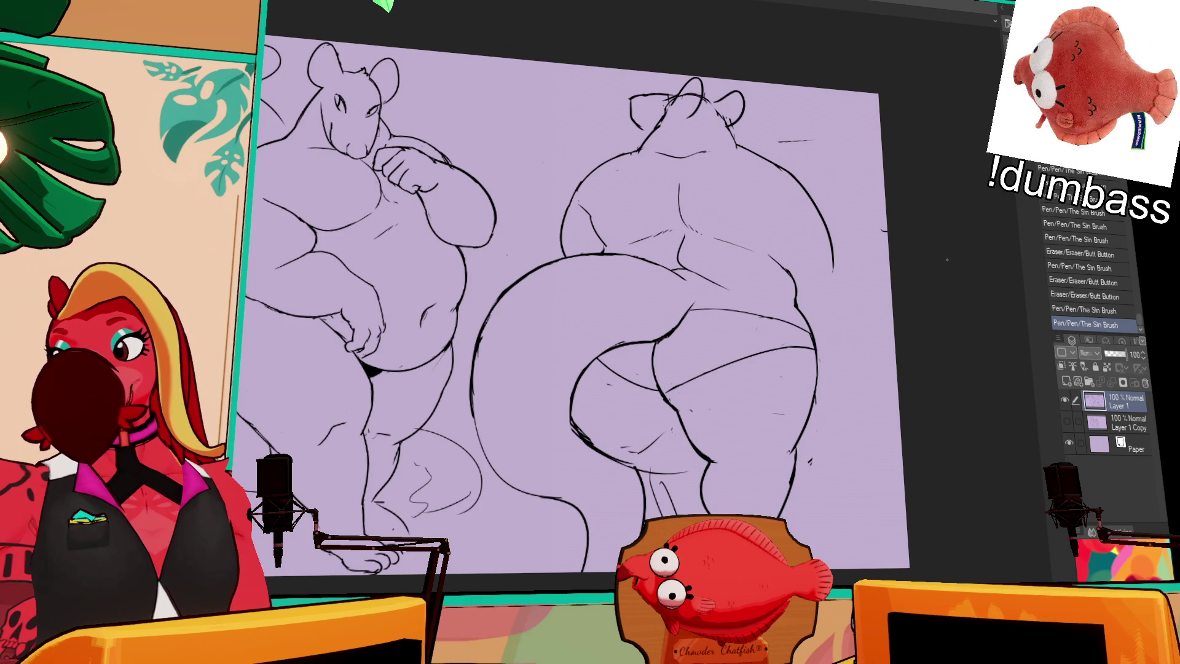
# Erase the small stray marks on the back-view rat's body
pyautogui.moveTo(924, 270); pyautogui.dragTo(819, 274)
pyautogui.moveTo(702, 293); pyautogui.dragTo(774, 300)
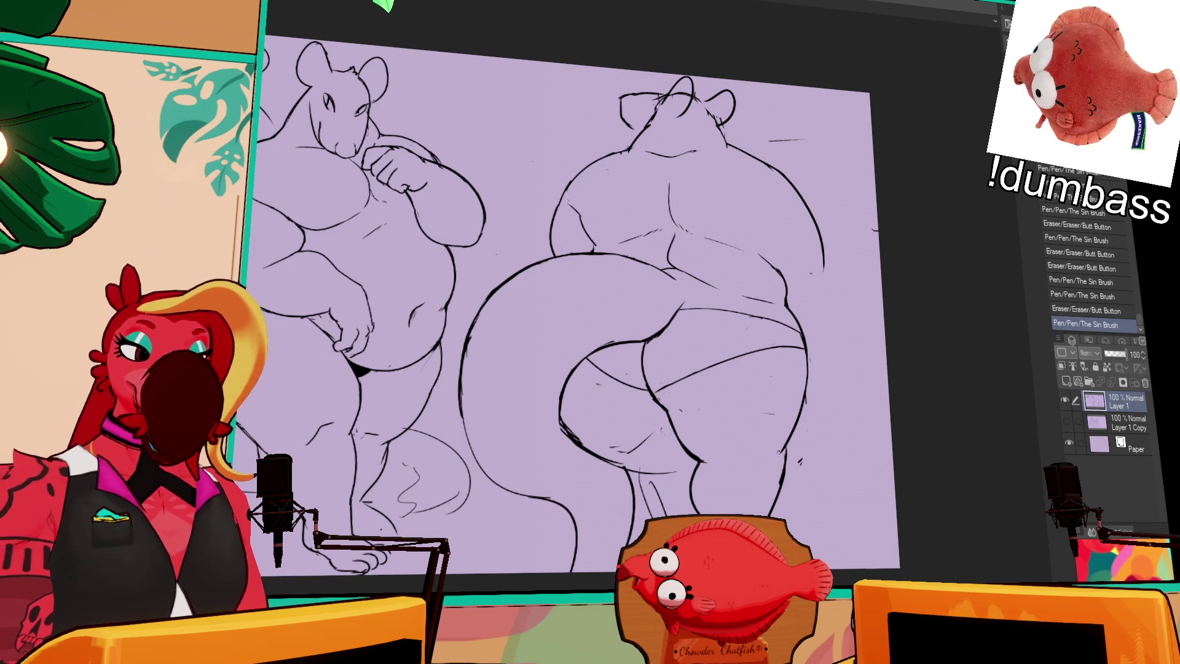
pyautogui.moveTo(841, 277); pyautogui.dragTo(887, 279)
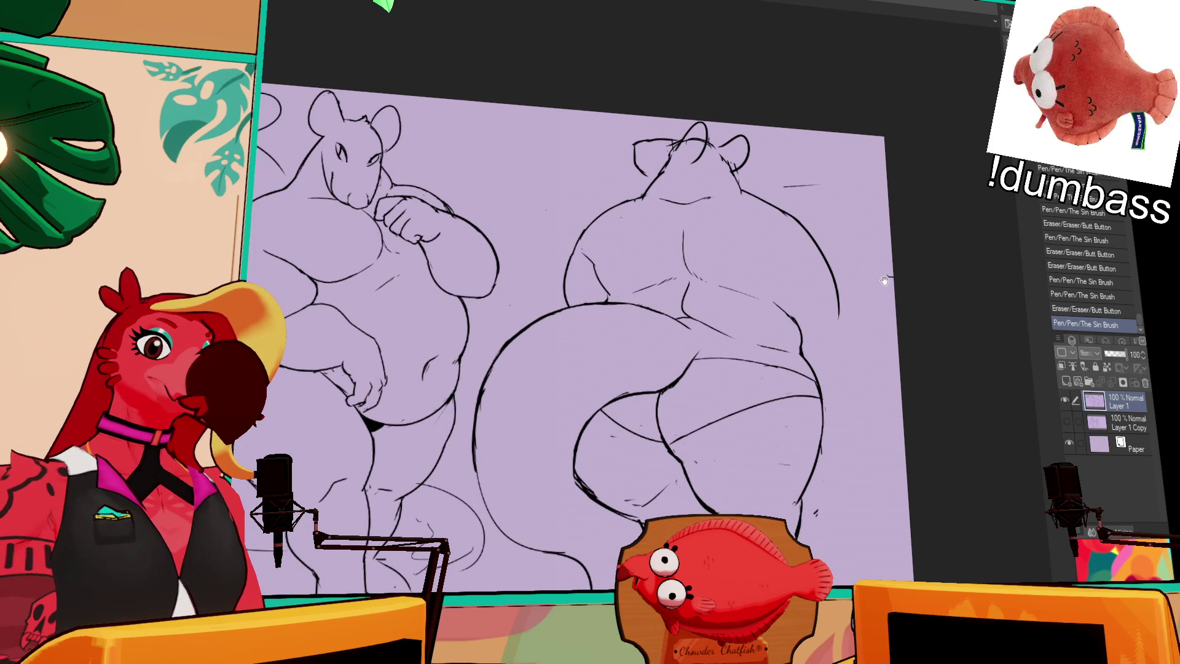
# Drag a marquee selection over a region of the drawing
pyautogui.moveTo(476, 493); pyautogui.dragTo(497, 541)
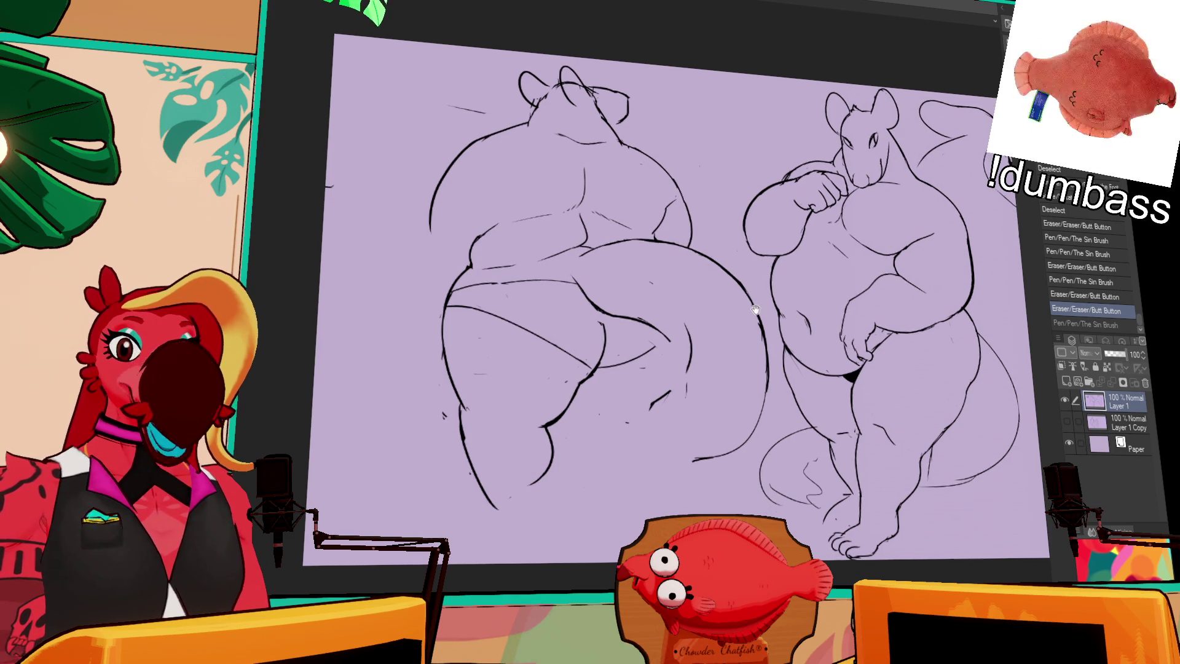
# Sketch a tail curl and a small body stroke beside the back-view rat
pyautogui.moveTo(712, 330); pyautogui.dragTo(710, 311)
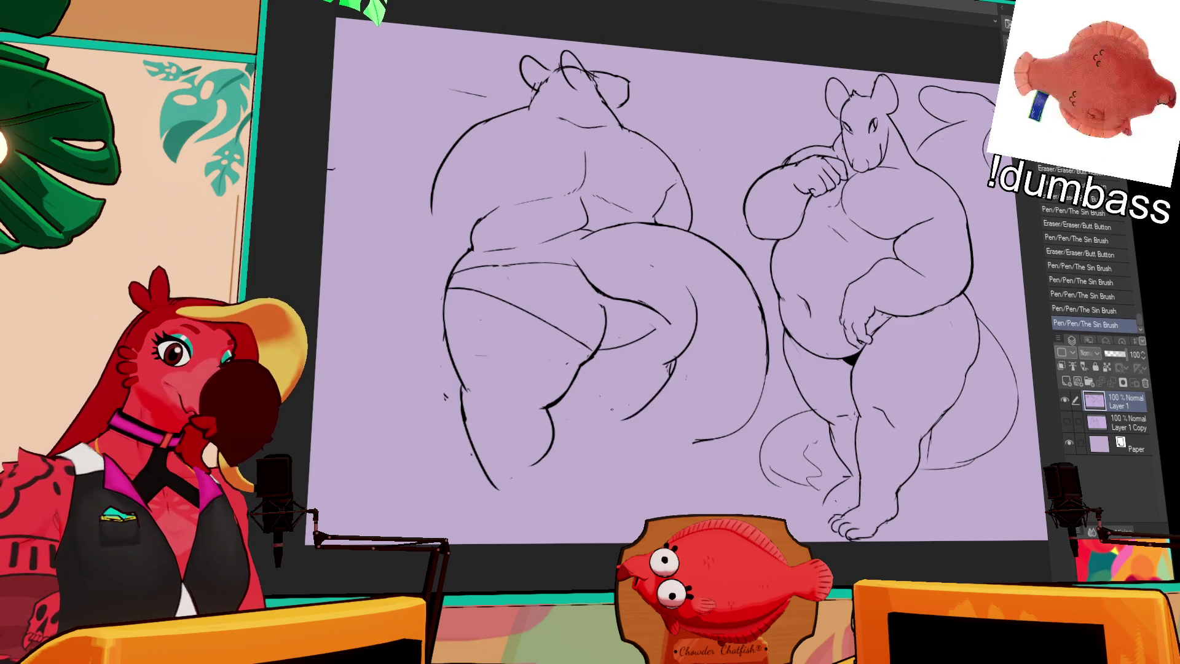
pyautogui.moveTo(711, 311); pyautogui.dragTo(718, 322)
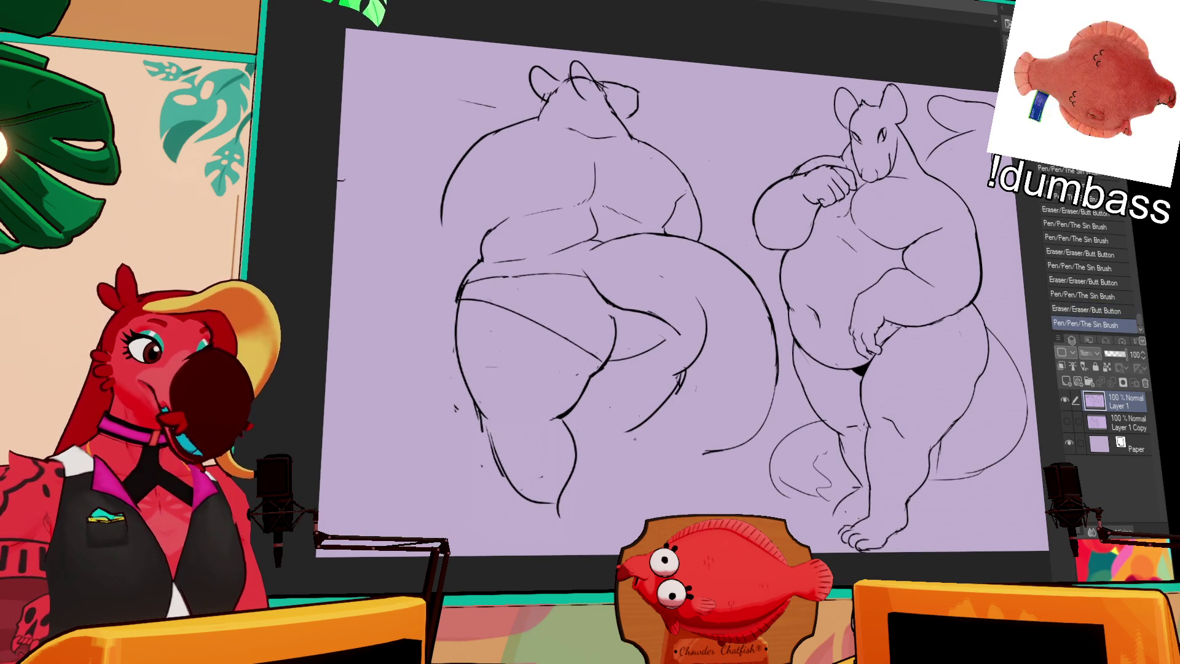
pyautogui.moveTo(703, 311); pyautogui.dragTo(722, 349)
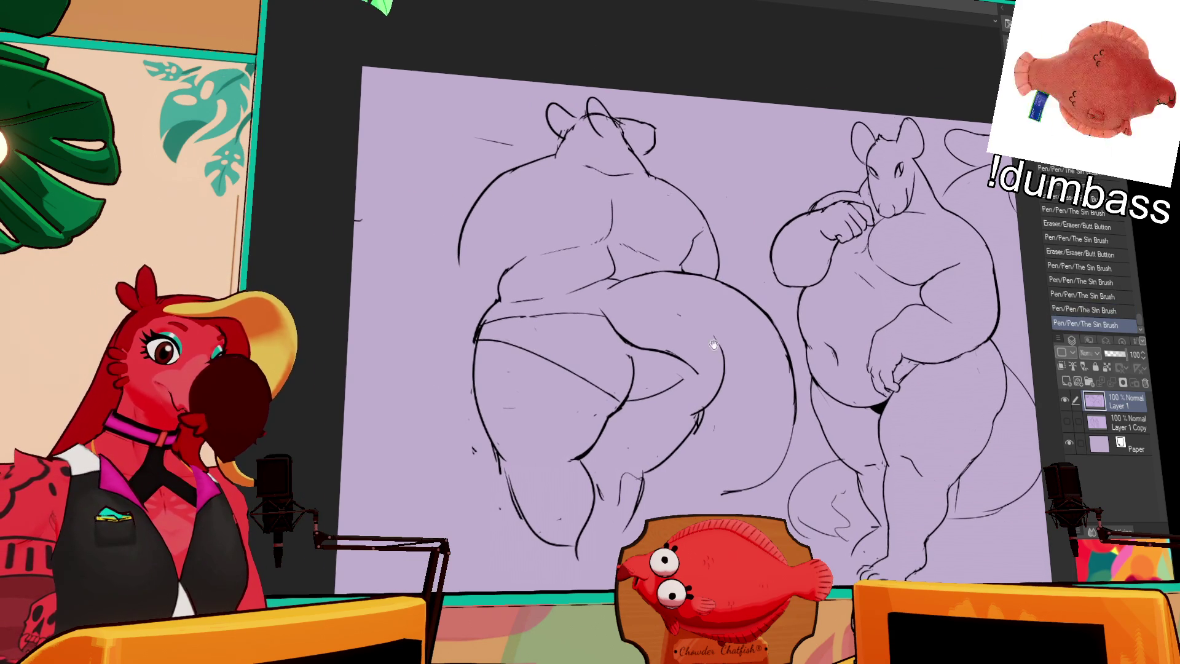
pyautogui.moveTo(527, 406); pyautogui.dragTo(657, 338)
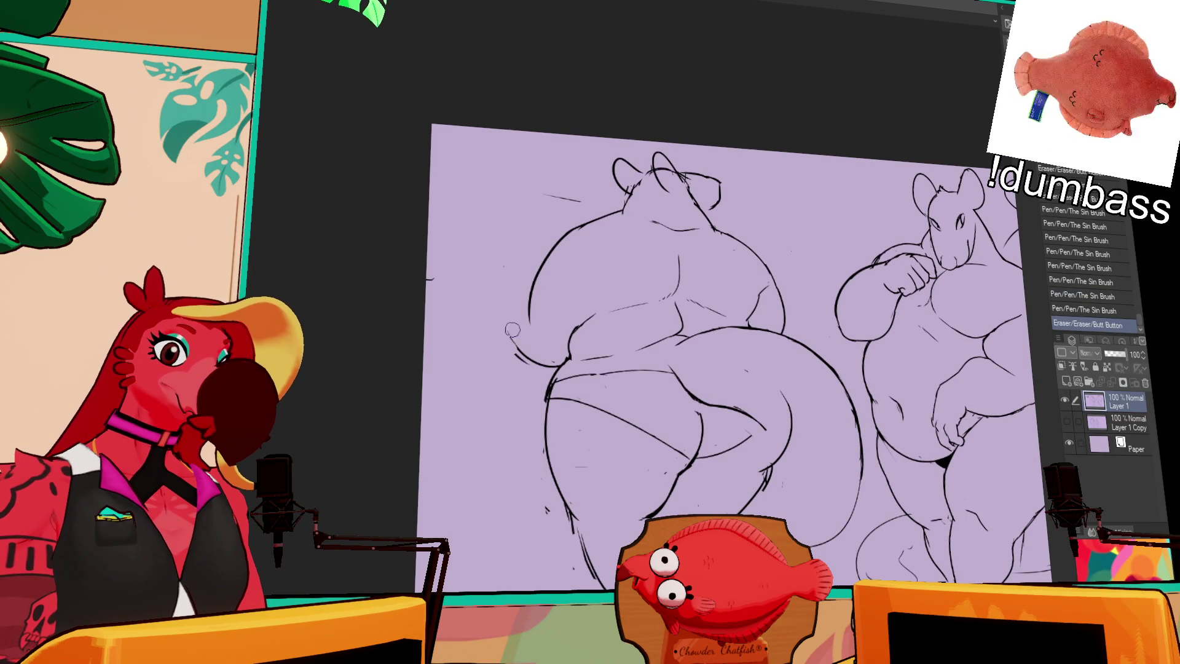
pyautogui.moveTo(498, 240); pyautogui.dragTo(553, 225)
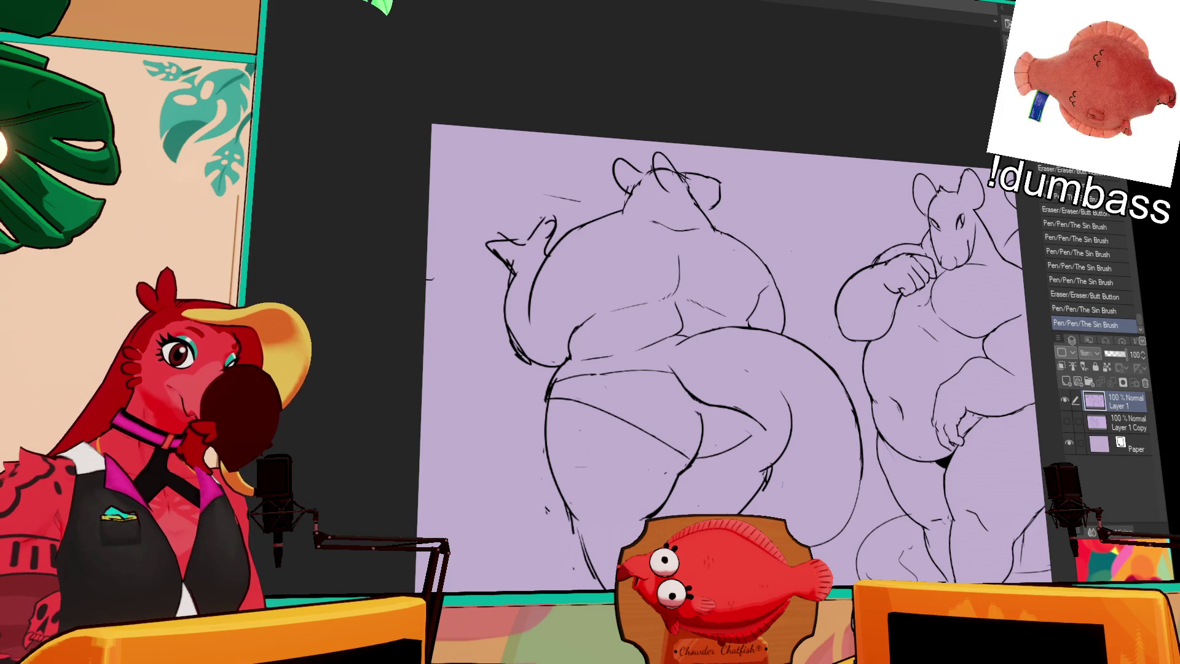
pyautogui.moveTo(553, 226); pyautogui.dragTo(565, 213)
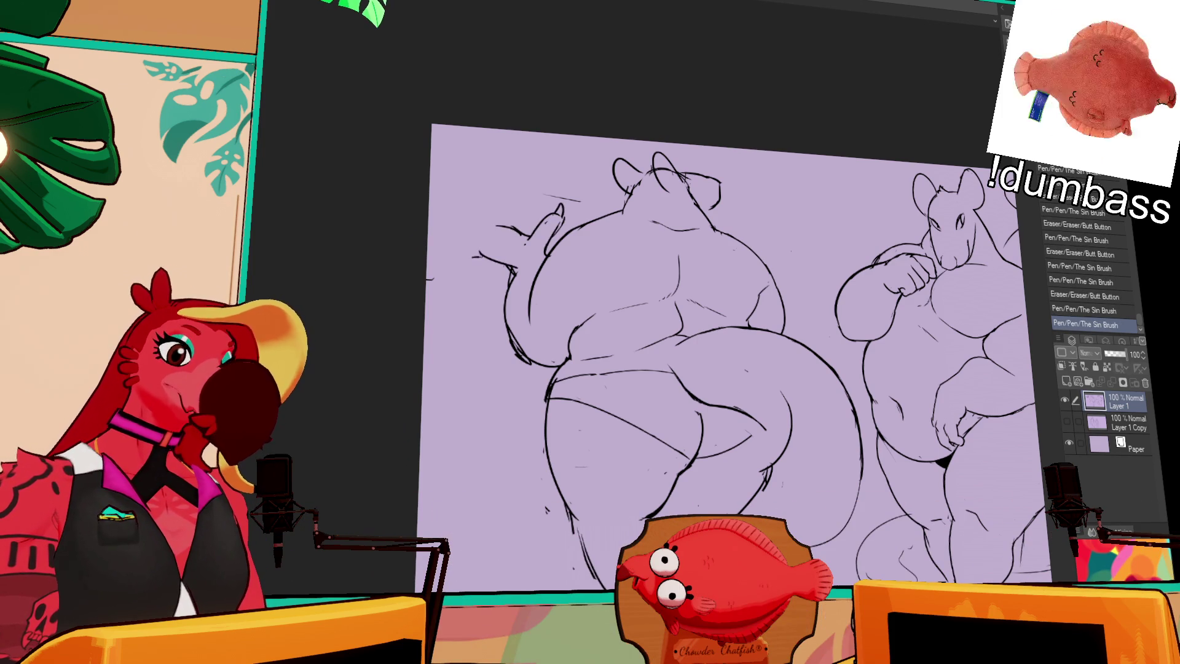
pyautogui.moveTo(799, 257); pyautogui.dragTo(798, 239)
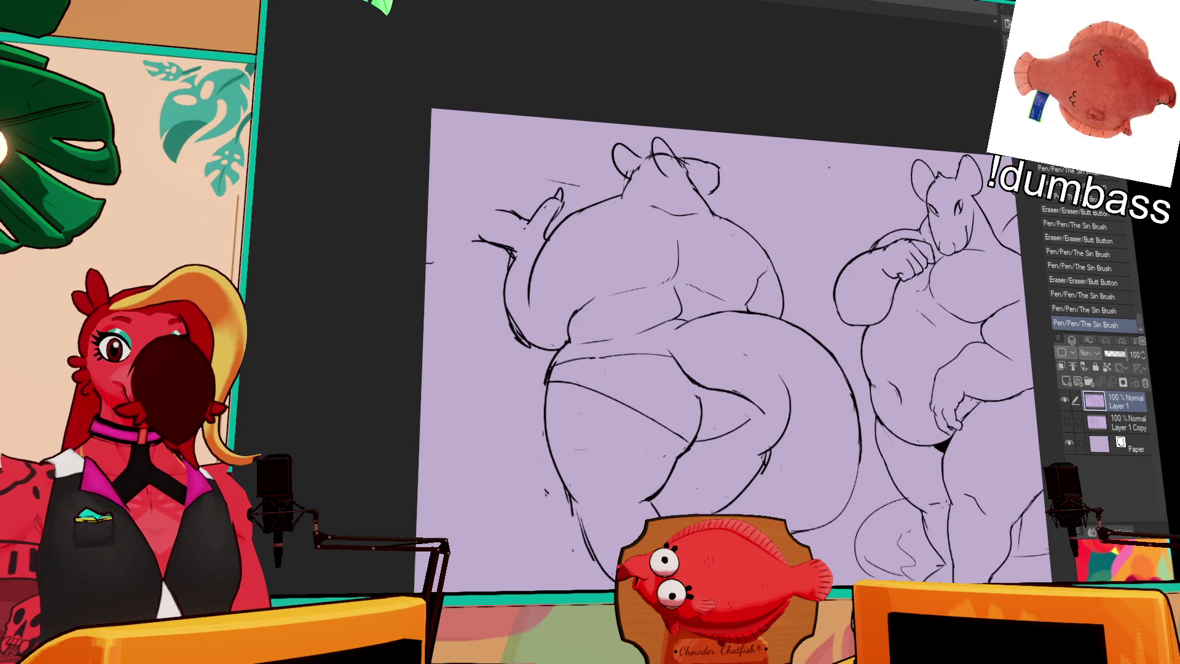
pyautogui.moveTo(696, 241)
pyautogui.mouseDown()
pyautogui.moveTo(792, 322)
pyautogui.moveTo(750, 284)
pyautogui.moveTo(738, 254)
pyautogui.mouseUp()
pyautogui.scroll(3, 719, 276)
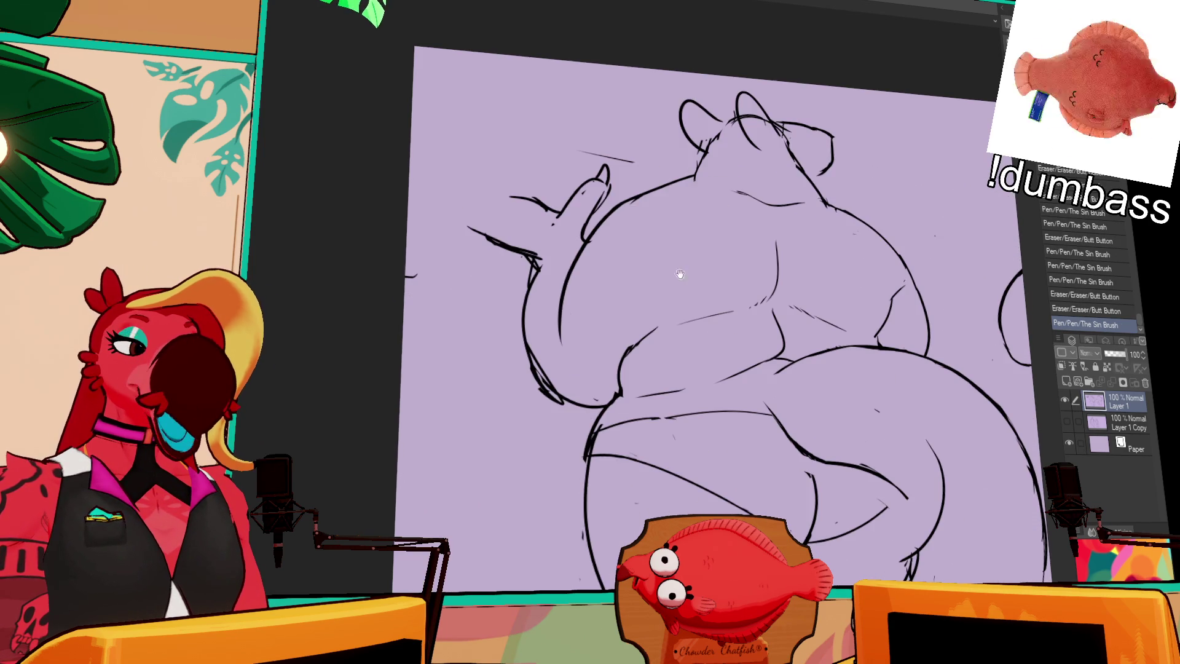
# Erase stray lines near the back view's belly and part of the lower hip curve
pyautogui.moveTo(661, 287)
pyautogui.mouseDown()
pyautogui.moveTo(740, 367)
pyautogui.moveTo(728, 323)
pyautogui.mouseUp()
pyautogui.moveTo(715, 278); pyautogui.dragTo(729, 350)
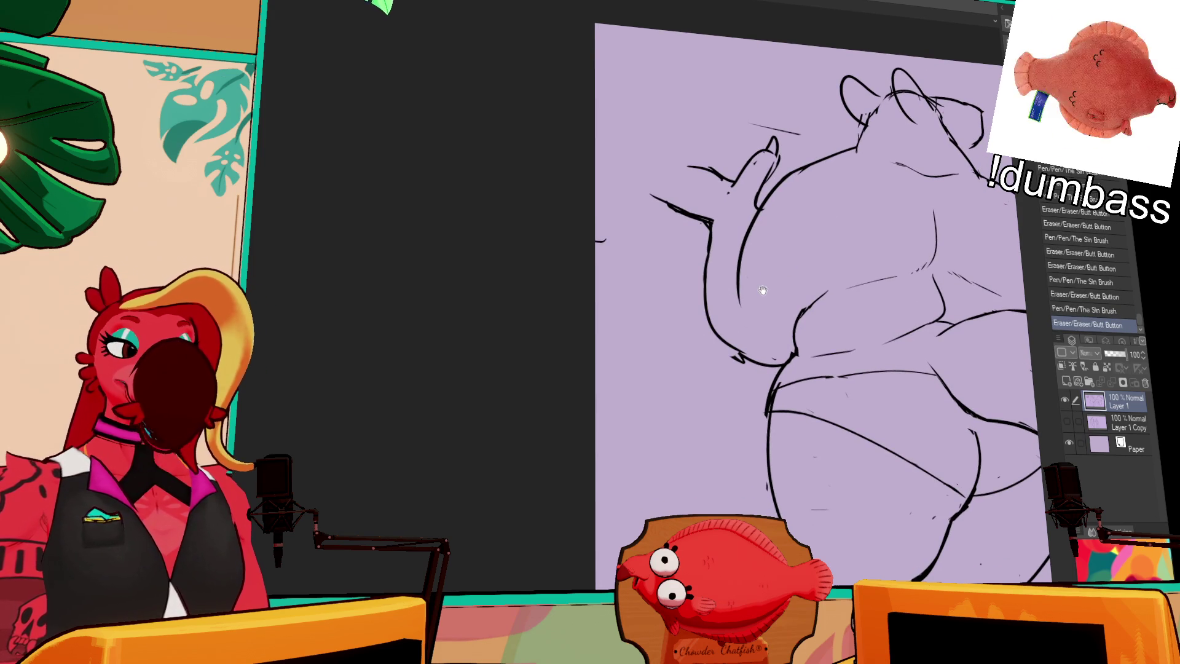
pyautogui.moveTo(729, 332)
pyautogui.mouseDown()
pyautogui.moveTo(756, 343)
pyautogui.moveTo(739, 276)
pyautogui.mouseUp()
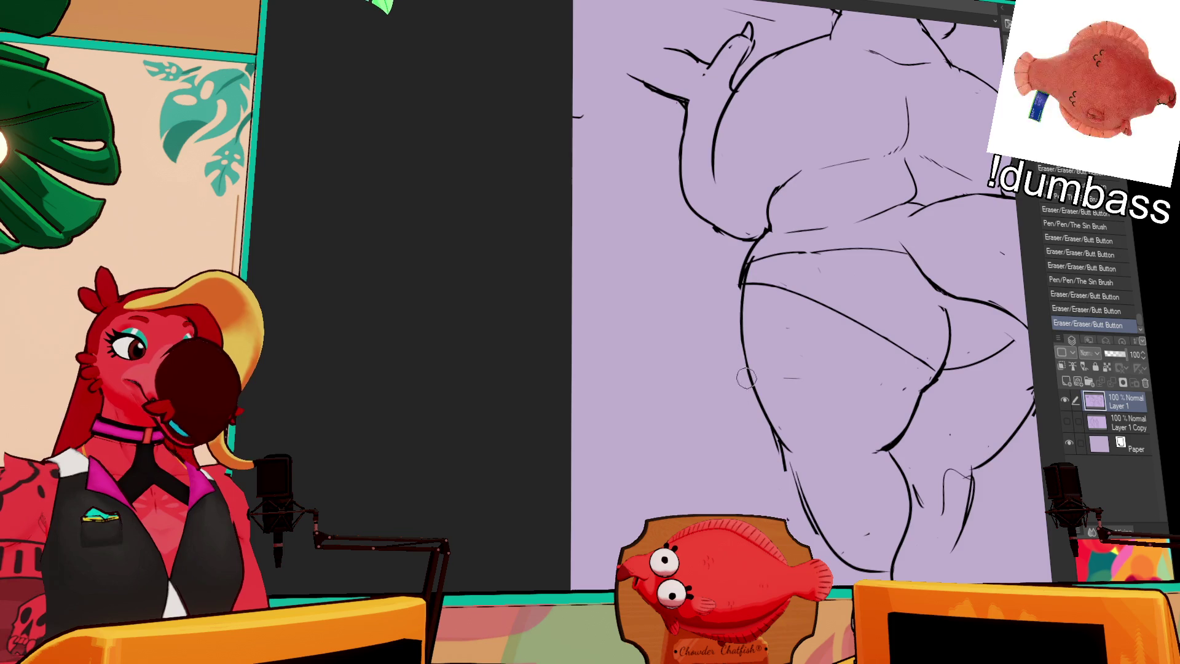
pyautogui.scroll(2, 737, 369)
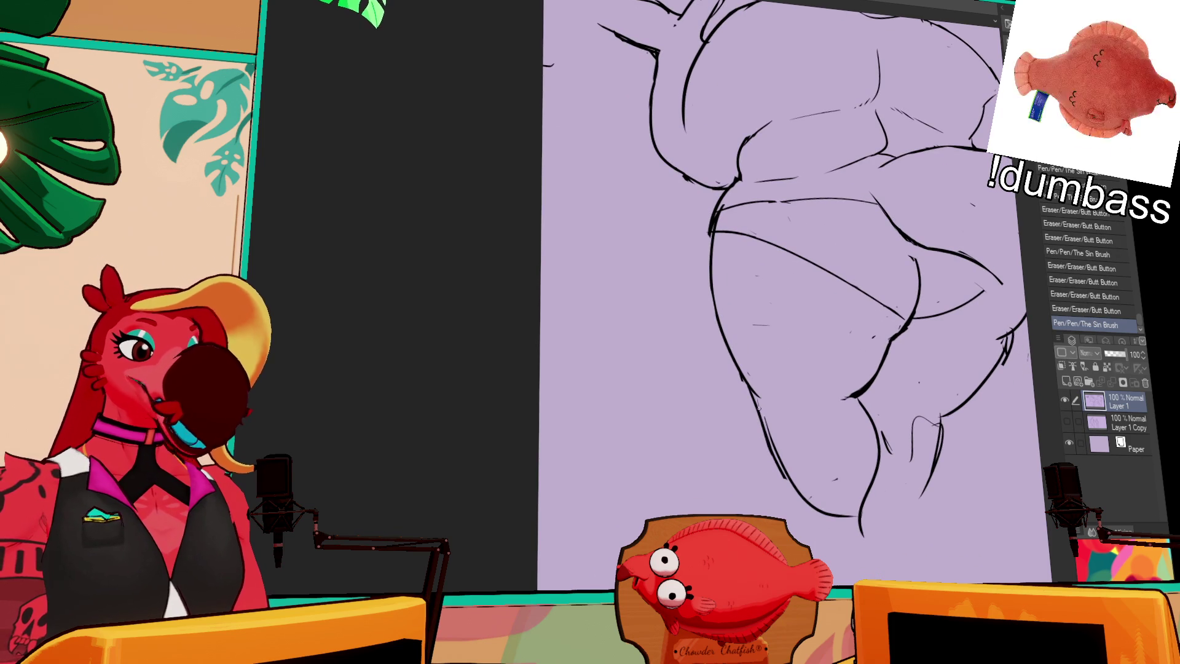
pyautogui.moveTo(765, 425); pyautogui.dragTo(802, 498)
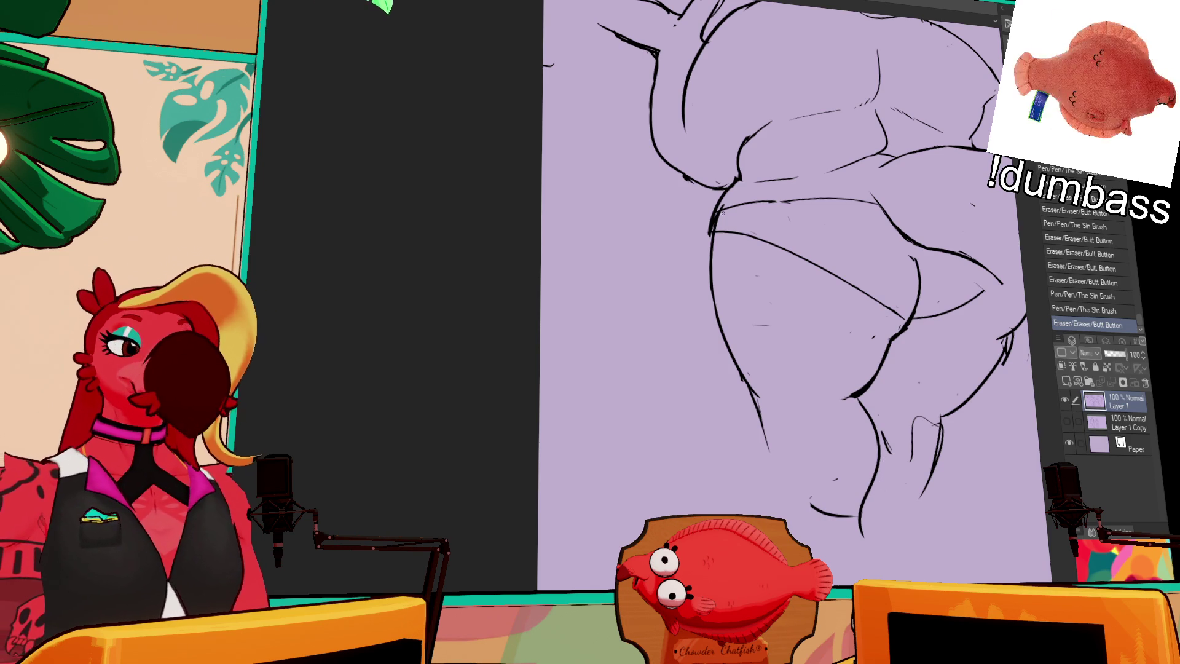
# Reframe on the torso and add a short stroke near the belly
pyautogui.moveTo(739, 288); pyautogui.dragTo(740, 266)
pyautogui.moveTo(784, 384); pyautogui.dragTo(733, 489)
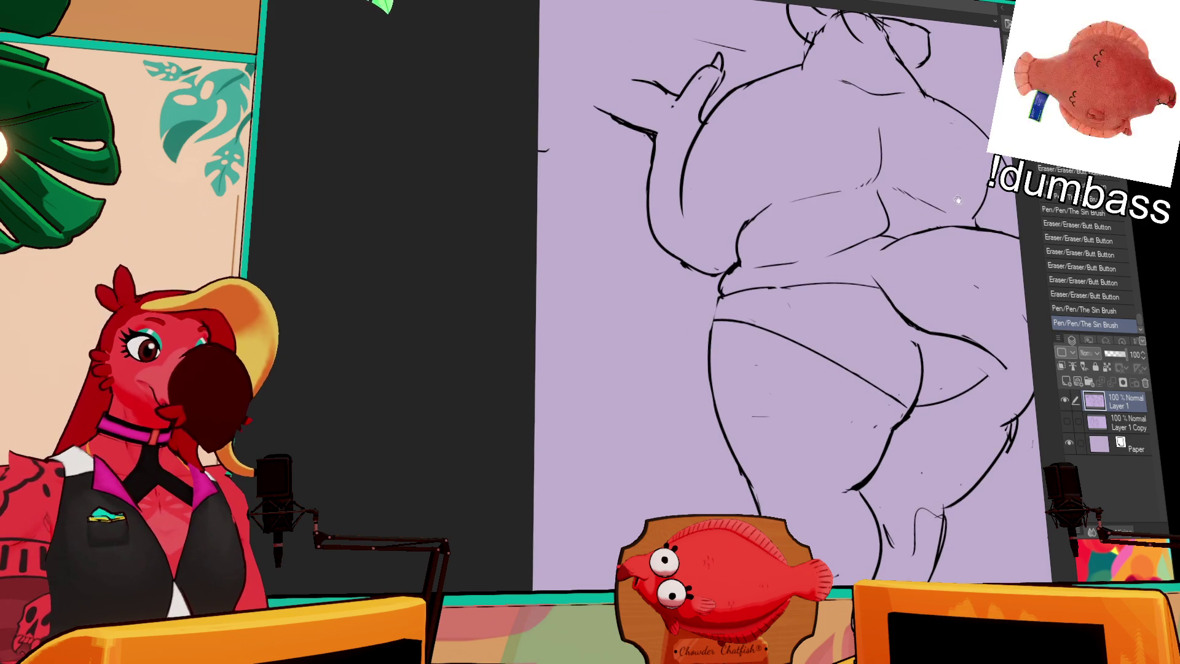
pyautogui.scroll(3, 733, 268)
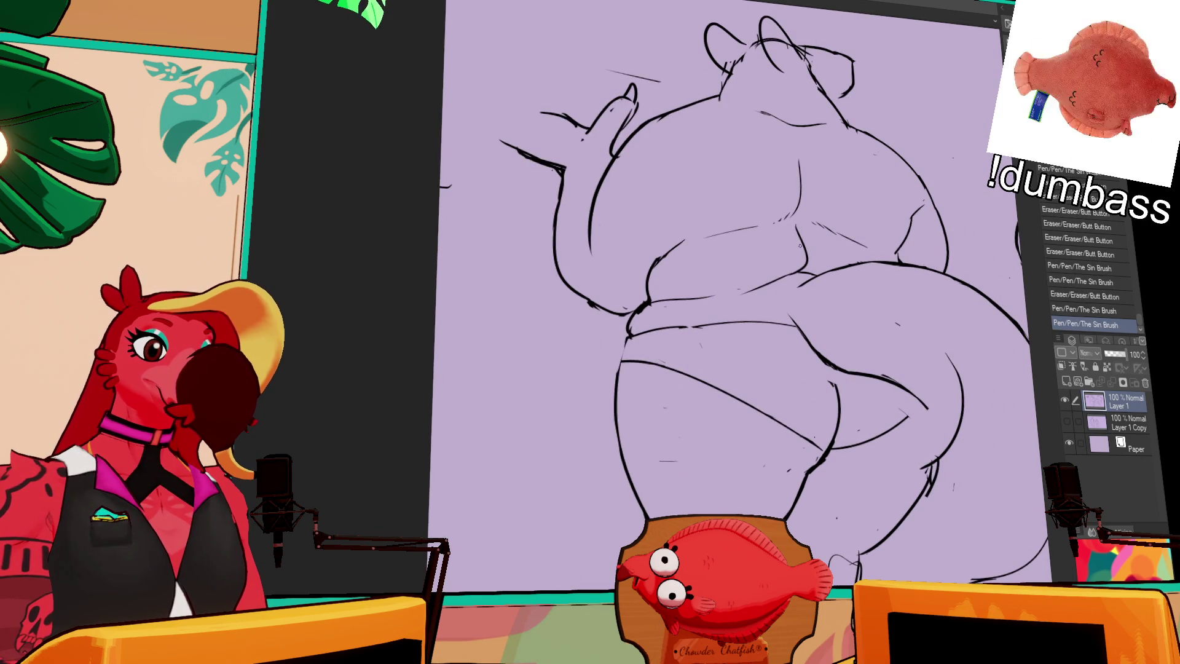
pyautogui.moveTo(880, 223); pyautogui.dragTo(886, 213)
pyautogui.click(593, 299)
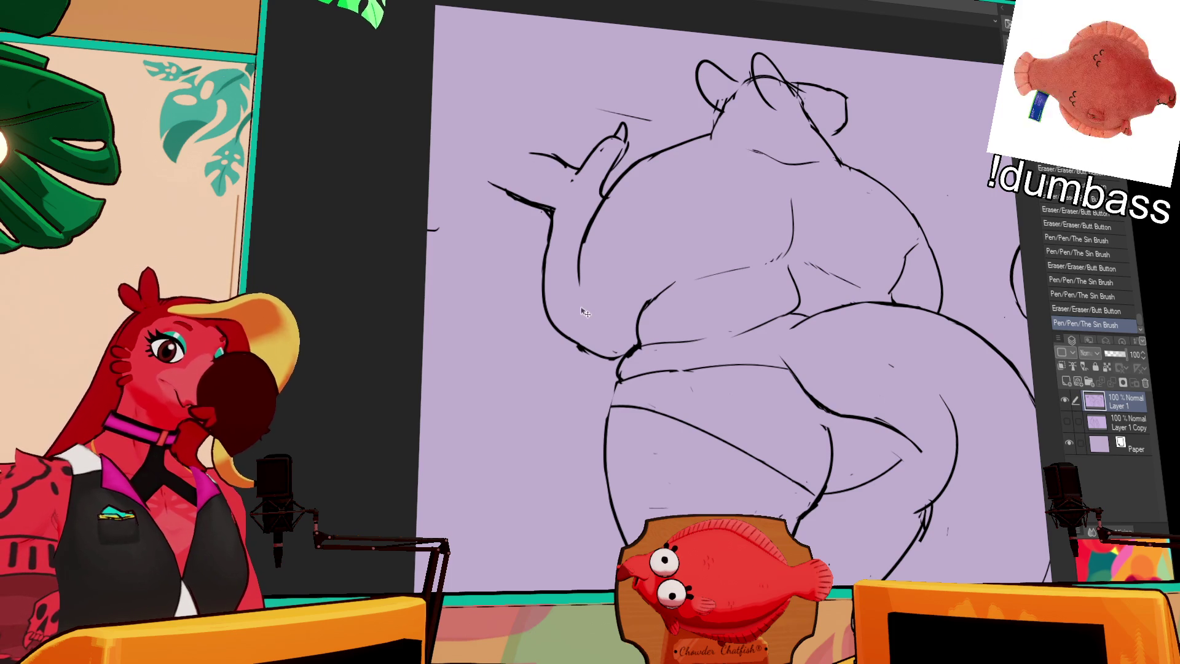
# Lasso the raised arm and move it up and left, then deselect
pyautogui.moveTo(585, 318); pyautogui.dragTo(503, 351)
pyautogui.moveTo(489, 284); pyautogui.dragTo(639, 120)
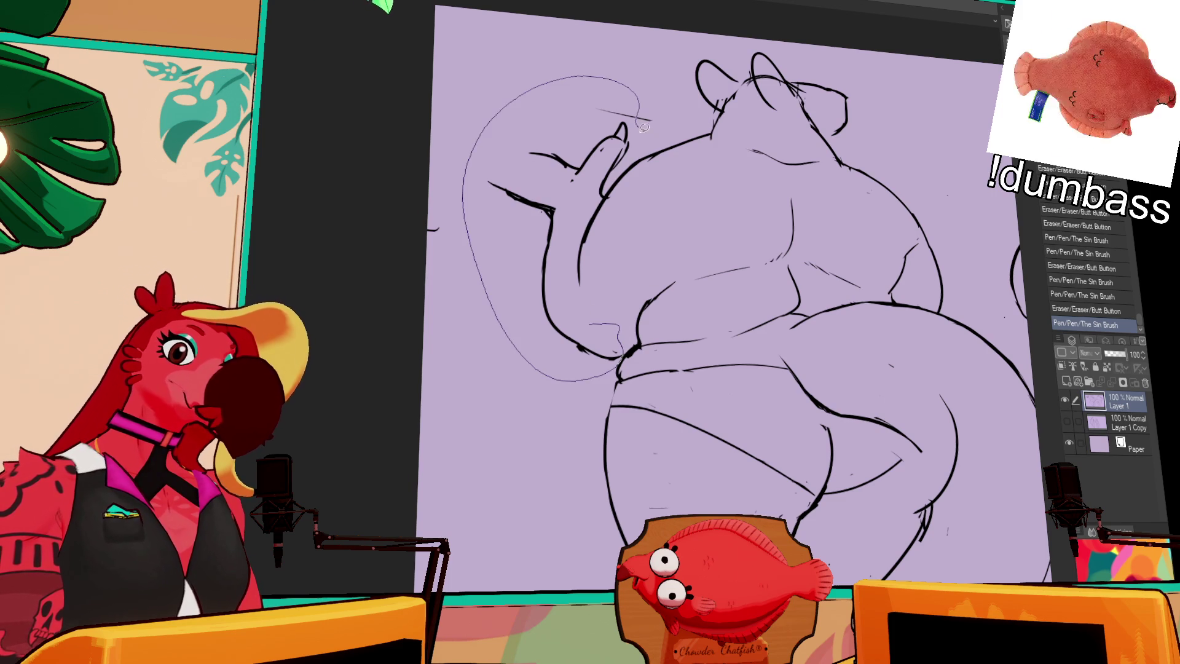
pyautogui.moveTo(572, 212); pyautogui.dragTo(554, 194)
pyautogui.hotkey('ctrl', 'd')
# Erase leftover marks around the arm and shoulder and add small strokes near the left hip
pyautogui.moveTo(560, 289); pyautogui.dragTo(571, 276)
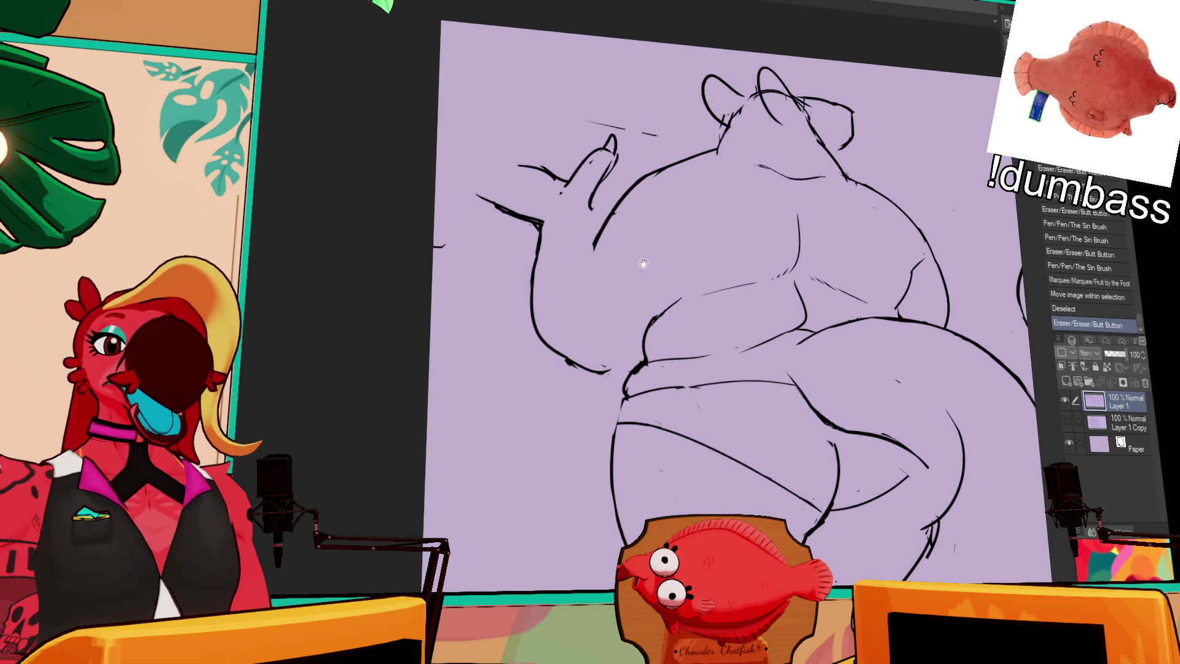
pyautogui.click(604, 233)
pyautogui.moveTo(627, 212)
pyautogui.mouseDown()
pyautogui.moveTo(692, 166)
pyautogui.moveTo(655, 175)
pyautogui.moveTo(664, 171)
pyautogui.moveTo(613, 236)
pyautogui.moveTo(573, 333)
pyautogui.moveTo(609, 380)
pyautogui.mouseUp()
pyautogui.moveTo(557, 350)
pyautogui.mouseDown()
pyautogui.moveTo(590, 376)
pyautogui.moveTo(628, 380)
pyautogui.mouseUp()
pyautogui.moveTo(646, 277); pyautogui.dragTo(632, 266)
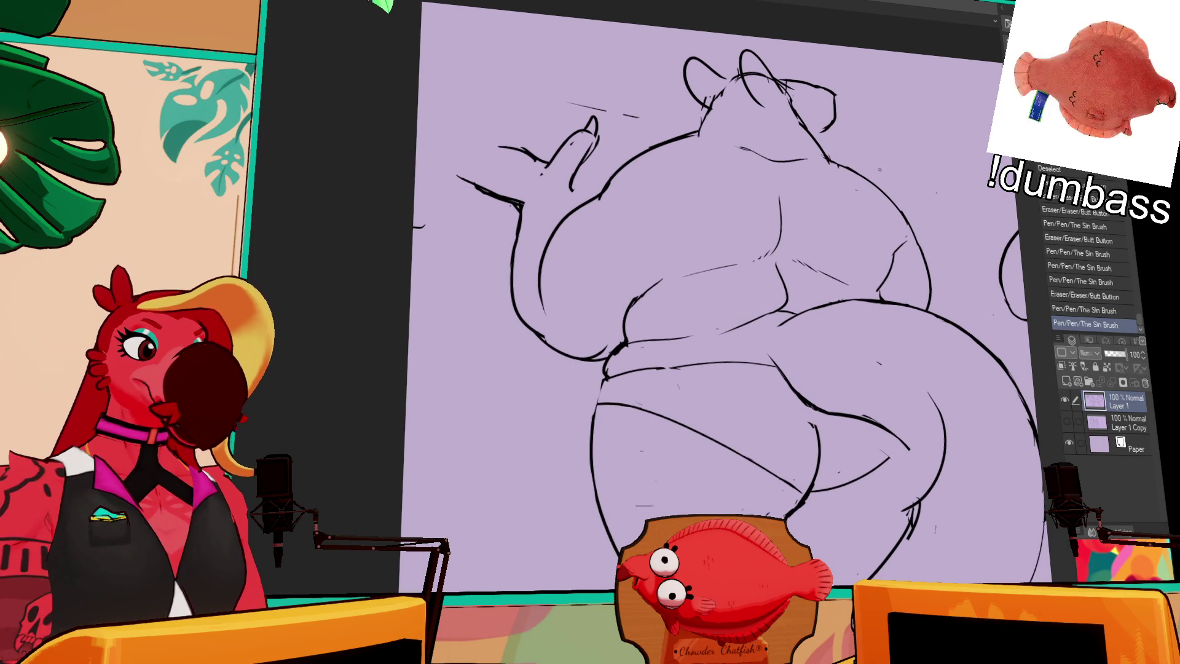
pyautogui.moveTo(549, 291); pyautogui.dragTo(558, 332)
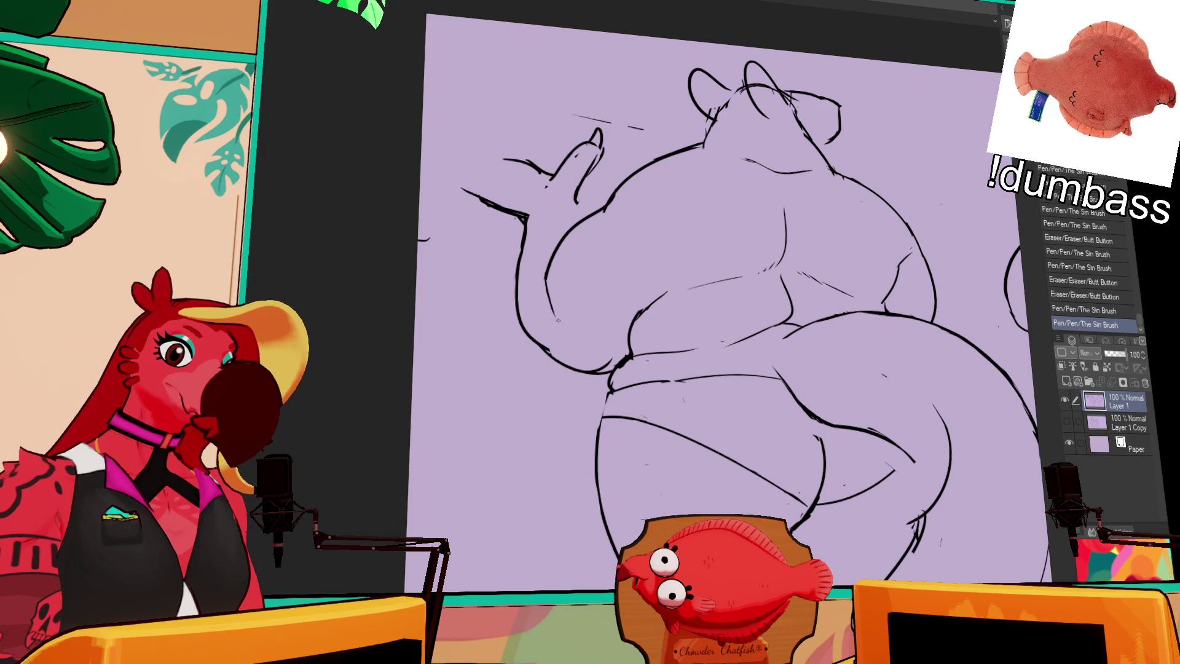
# Redraw the left arm line and draw the raised hand with fingers
pyautogui.moveTo(646, 278); pyautogui.dragTo(645, 288)
pyautogui.moveTo(480, 199); pyautogui.dragTo(506, 222)
pyautogui.moveTo(452, 166); pyautogui.dragTo(516, 220)
pyautogui.moveTo(440, 144); pyautogui.dragTo(502, 171)
pyautogui.moveTo(443, 147)
pyautogui.mouseDown()
pyautogui.moveTo(472, 183)
pyautogui.moveTo(497, 166)
pyautogui.moveTo(472, 148)
pyautogui.moveTo(507, 185)
pyautogui.moveTo(481, 196)
pyautogui.mouseUp()
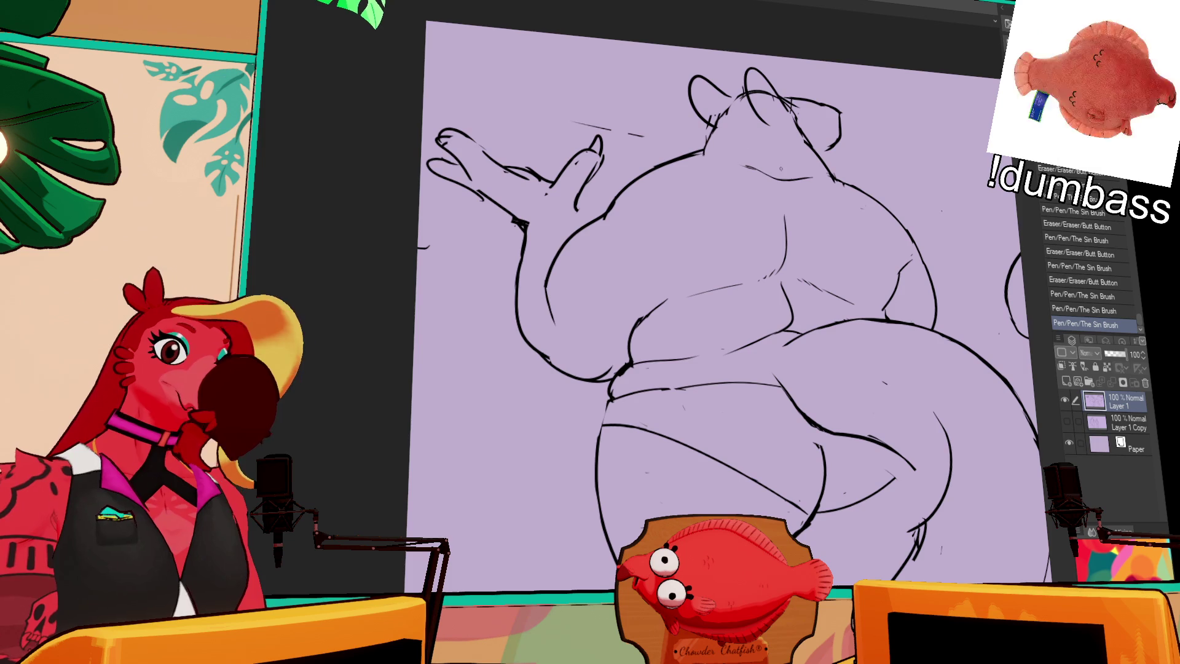
pyautogui.moveTo(430, 125); pyautogui.dragTo(526, 222)
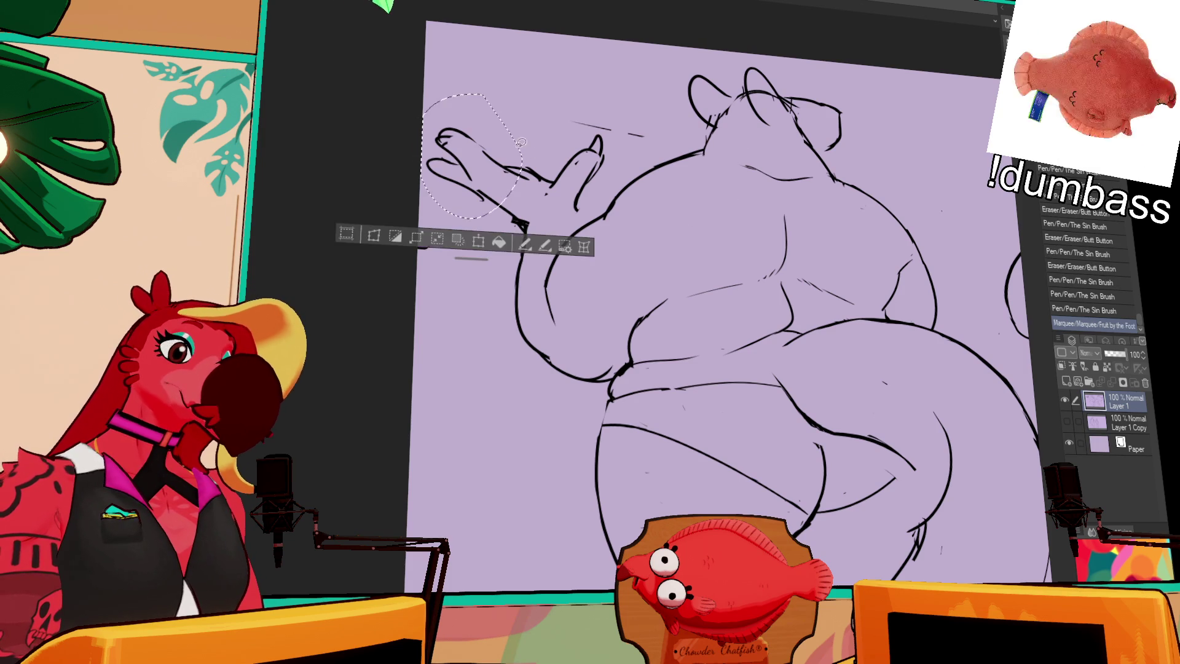
# Shift the selected hand slightly into place at the arm's end and deselect
pyautogui.moveTo(471, 166); pyautogui.dragTo(480, 172)
pyautogui.hotkey('ctrl', 'd')
pyautogui.moveTo(948, 203); pyautogui.dragTo(938, 220)
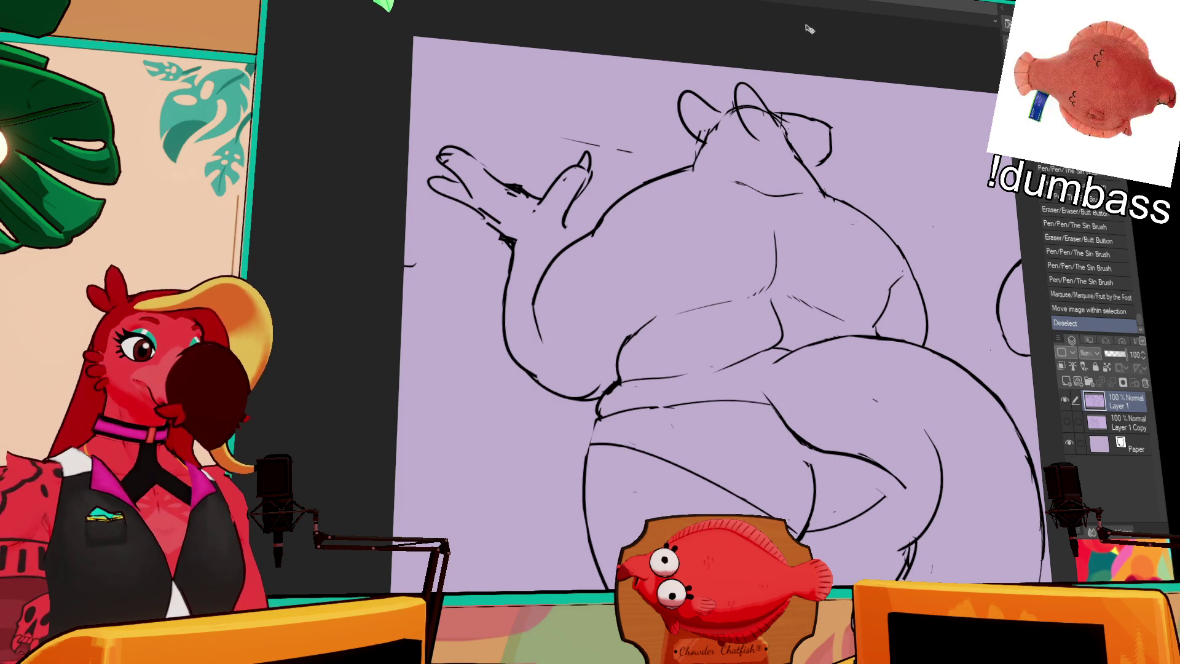
# Lasso the whole raised arm and move it slightly up-left, then deselect
pyautogui.moveTo(874, 179); pyautogui.dragTo(727, 169)
pyautogui.moveTo(618, 351); pyautogui.dragTo(405, 184)
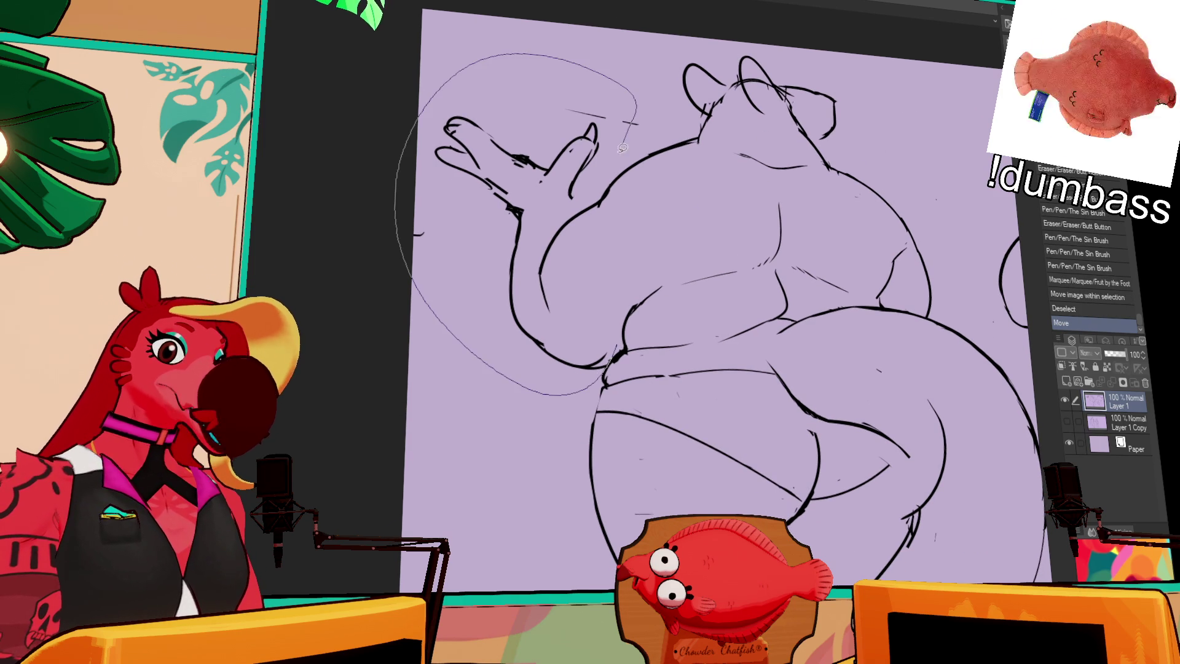
pyautogui.moveTo(419, 115); pyautogui.dragTo(590, 365)
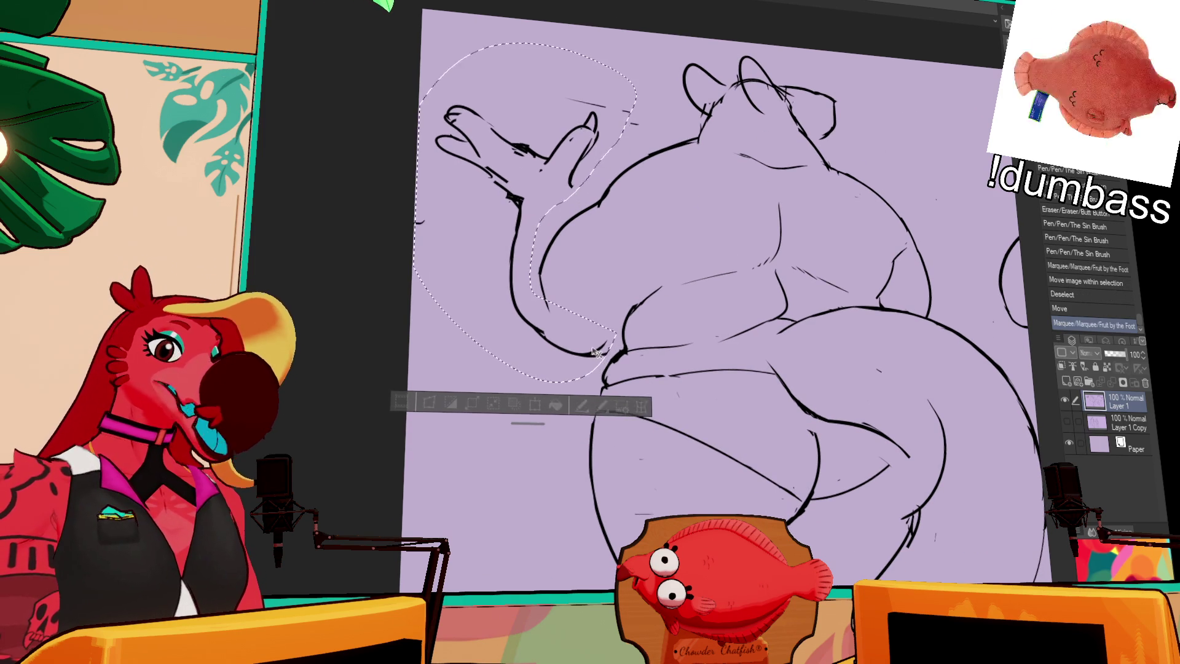
pyautogui.moveTo(554, 231); pyautogui.dragTo(544, 216)
pyautogui.hotkey('ctrl', 'd')
# Erase the overlapping extra lines on the raised arm
pyautogui.moveTo(690, 272); pyautogui.dragTo(685, 293)
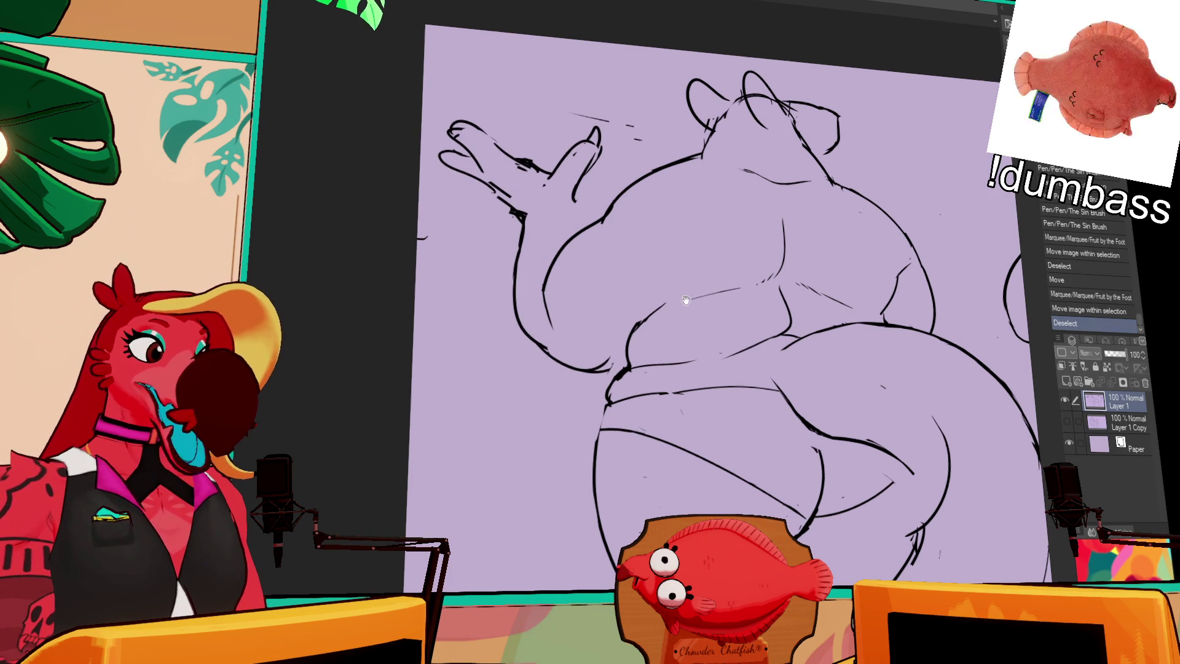
pyautogui.moveTo(605, 115); pyautogui.dragTo(581, 198)
pyautogui.moveTo(600, 138)
pyautogui.mouseDown()
pyautogui.moveTo(590, 180)
pyautogui.moveTo(576, 148)
pyautogui.moveTo(572, 166)
pyautogui.moveTo(590, 162)
pyautogui.moveTo(590, 138)
pyautogui.moveTo(604, 161)
pyautogui.moveTo(576, 162)
pyautogui.moveTo(590, 166)
pyautogui.mouseUp()
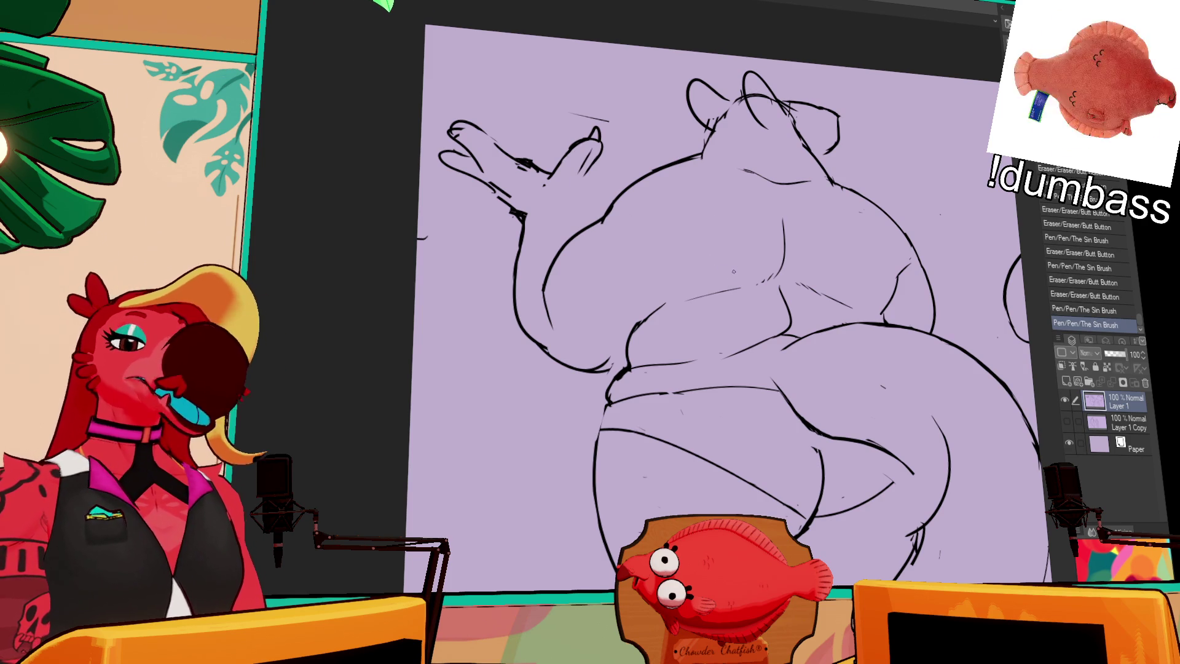
pyautogui.moveTo(783, 158); pyautogui.dragTo(820, 201)
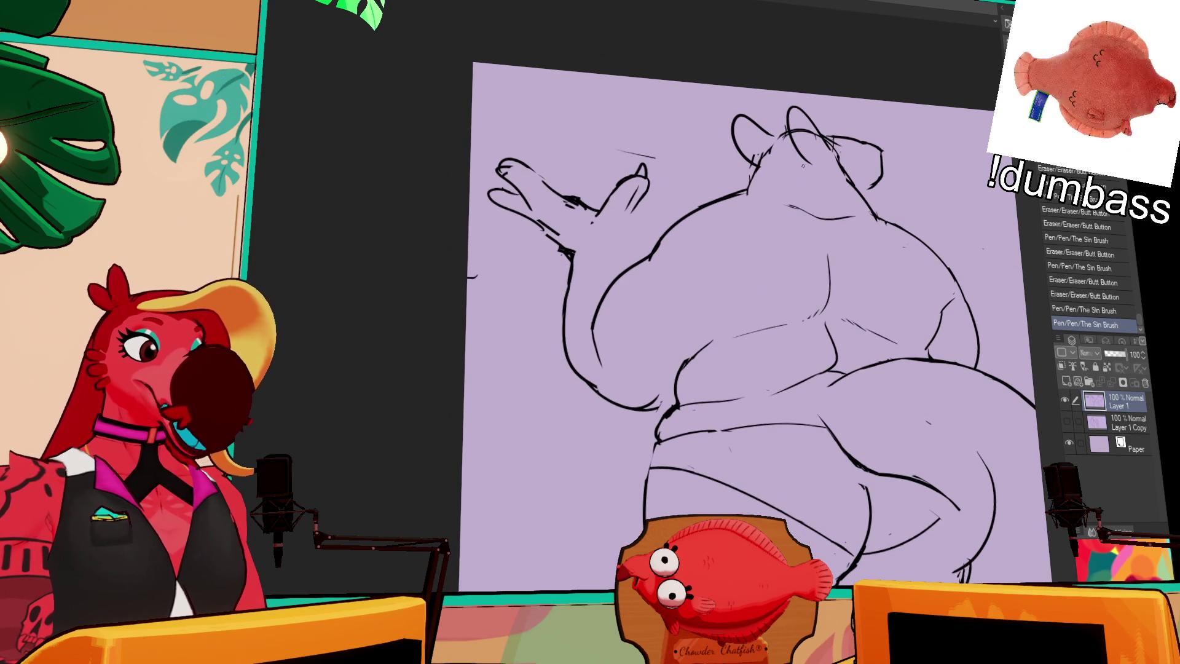
# Erase the old hand strokes and redraw the hand with a fuller palm and rounded fingers
pyautogui.moveTo(732, 266); pyautogui.dragTo(803, 332)
pyautogui.moveTo(699, 267)
pyautogui.mouseDown()
pyautogui.moveTo(698, 256)
pyautogui.moveTo(646, 272)
pyautogui.moveTo(636, 251)
pyautogui.moveTo(672, 277)
pyautogui.mouseUp()
pyautogui.moveTo(682, 230)
pyautogui.mouseDown()
pyautogui.moveTo(723, 254)
pyautogui.moveTo(718, 242)
pyautogui.moveTo(697, 251)
pyautogui.moveTo(733, 258)
pyautogui.moveTo(683, 327)
pyautogui.moveTo(663, 305)
pyautogui.mouseUp()
# Add small touch-up strokes near the head and around the ear
pyautogui.moveTo(874, 205); pyautogui.dragTo(858, 226)
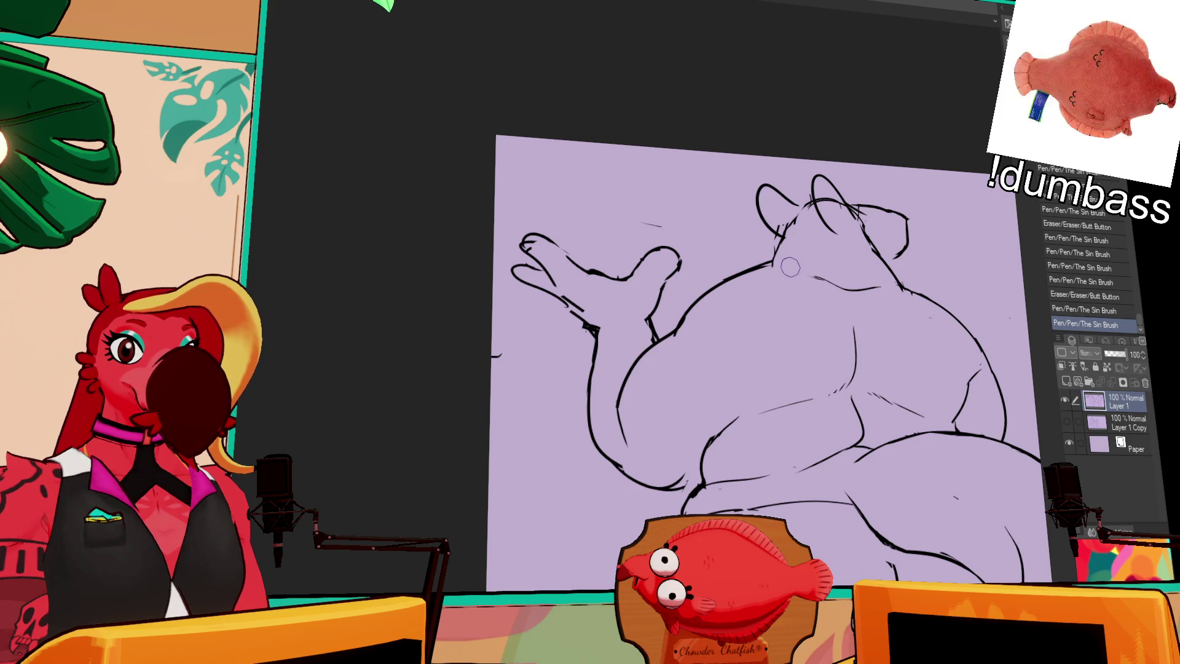
pyautogui.moveTo(777, 270); pyautogui.dragTo(793, 236)
pyautogui.scroll(2, 793, 222)
pyautogui.moveTo(795, 216)
pyautogui.mouseDown()
pyautogui.moveTo(810, 229)
pyautogui.moveTo(792, 227)
pyautogui.moveTo(815, 230)
pyautogui.moveTo(813, 264)
pyautogui.moveTo(774, 263)
pyautogui.moveTo(773, 242)
pyautogui.moveTo(777, 258)
pyautogui.mouseUp()
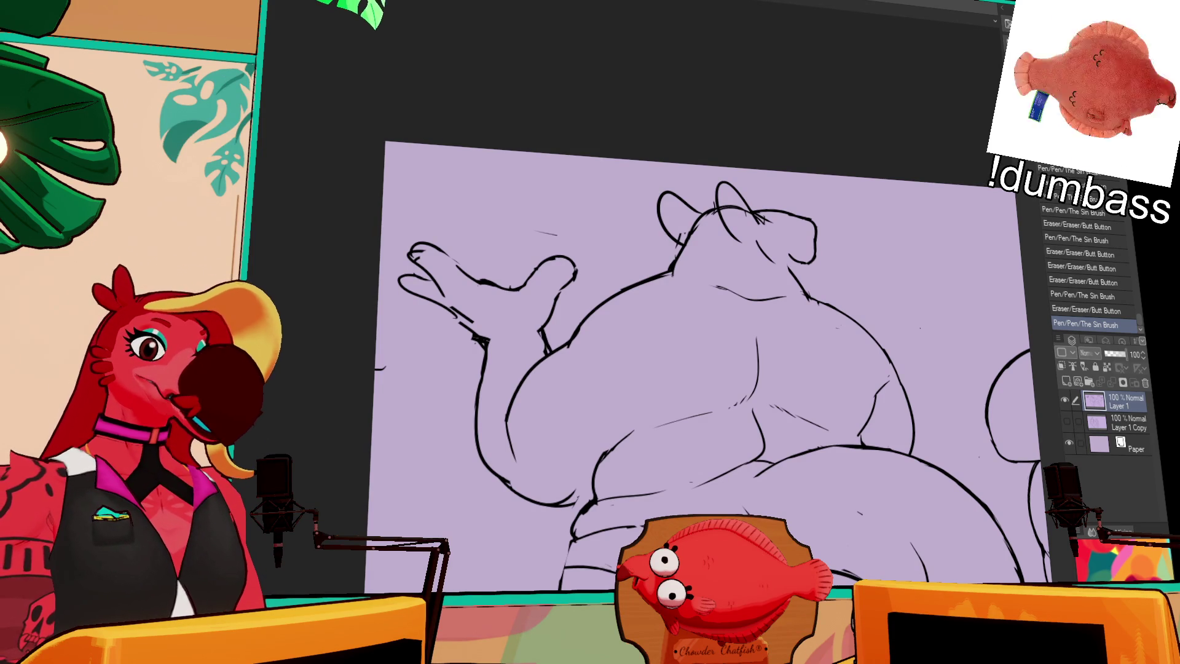
# Lasso the hand and move it slightly up and right, then deselect
pyautogui.moveTo(600, 323); pyautogui.dragTo(339, 288)
pyautogui.moveTo(516, 350); pyautogui.dragTo(528, 333)
pyautogui.hotkey('ctrl', 'd')
# Redraw the line between arm and belly, undoing a stray stroke
pyautogui.moveTo(664, 272)
pyautogui.mouseDown()
pyautogui.moveTo(617, 293)
pyautogui.moveTo(654, 272)
pyautogui.mouseUp()
pyautogui.moveTo(572, 324); pyautogui.dragTo(701, 273)
pyautogui.hotkey('ctrl', 'z')
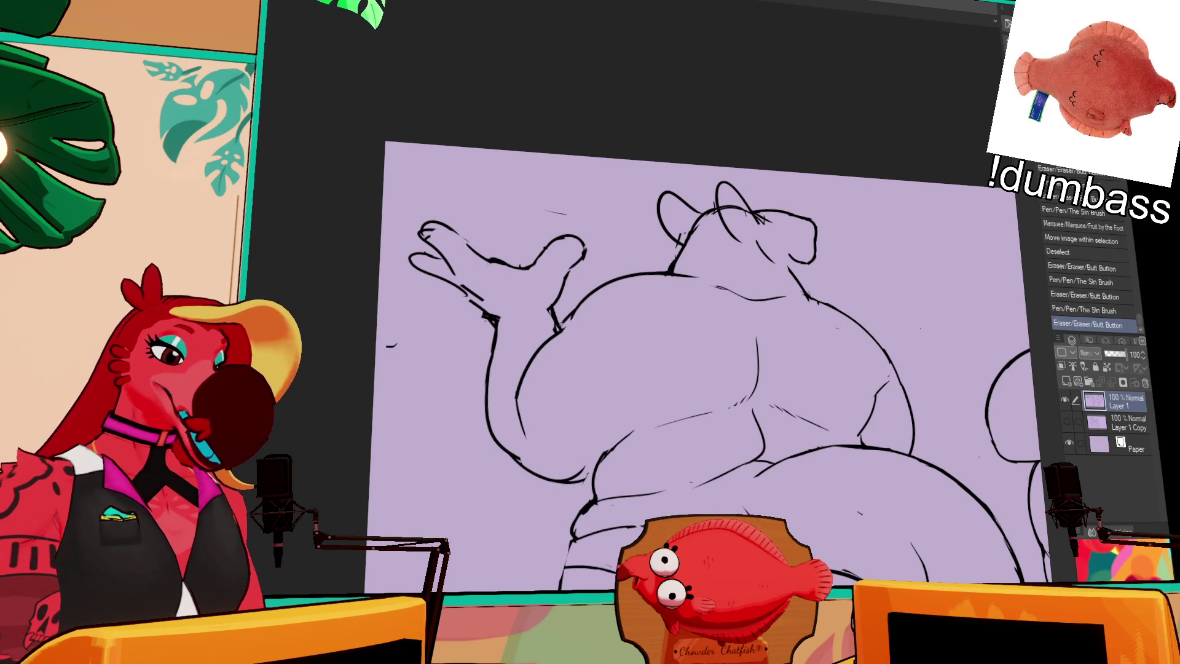
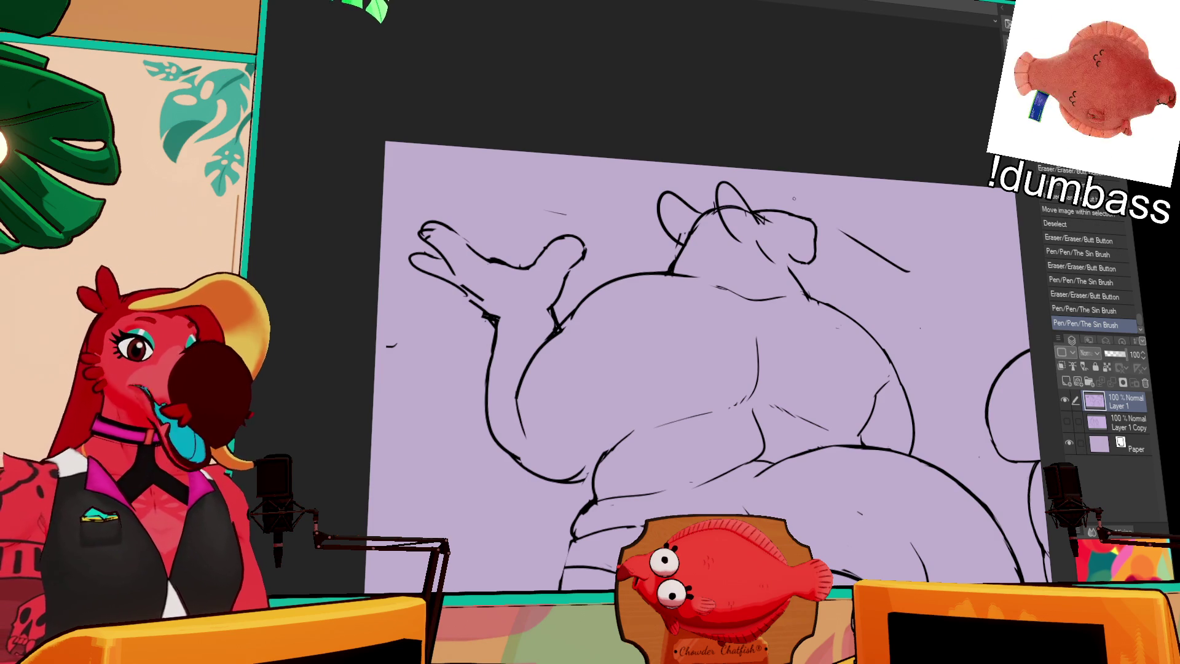
# Undo the head-top strokes, erase the stray dot beside the head, and touch up the ear stroke
pyautogui.click(777, 252)
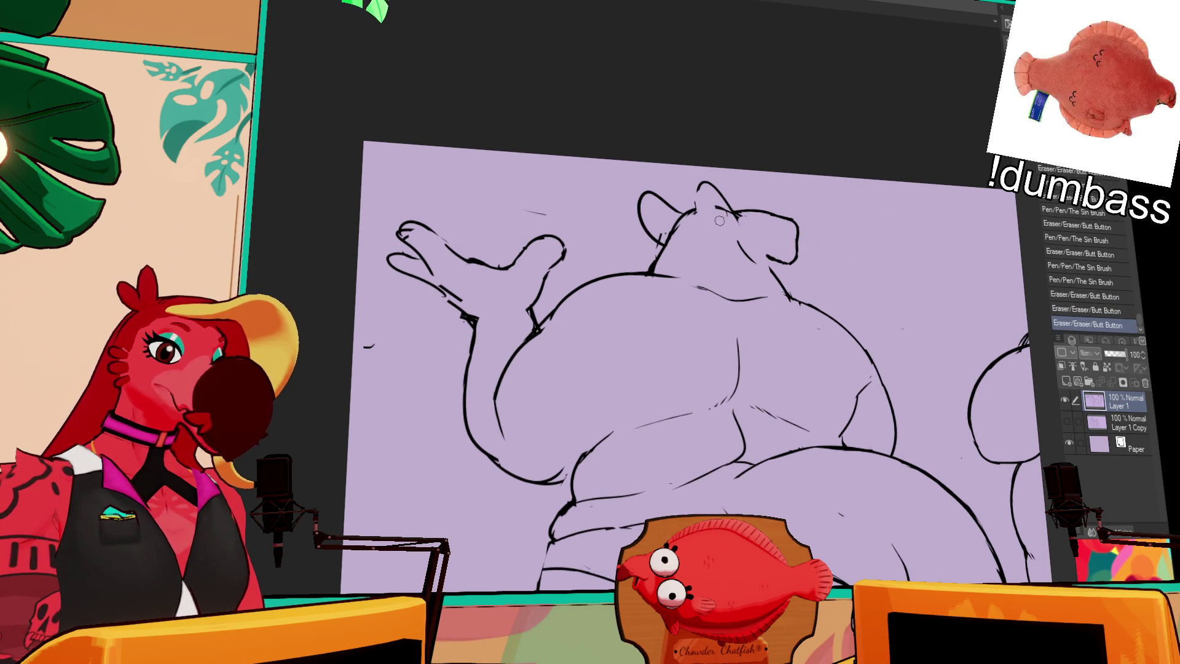
pyautogui.hotkey('ctrl', 'z')
pyautogui.hotkey('ctrl', 'z')
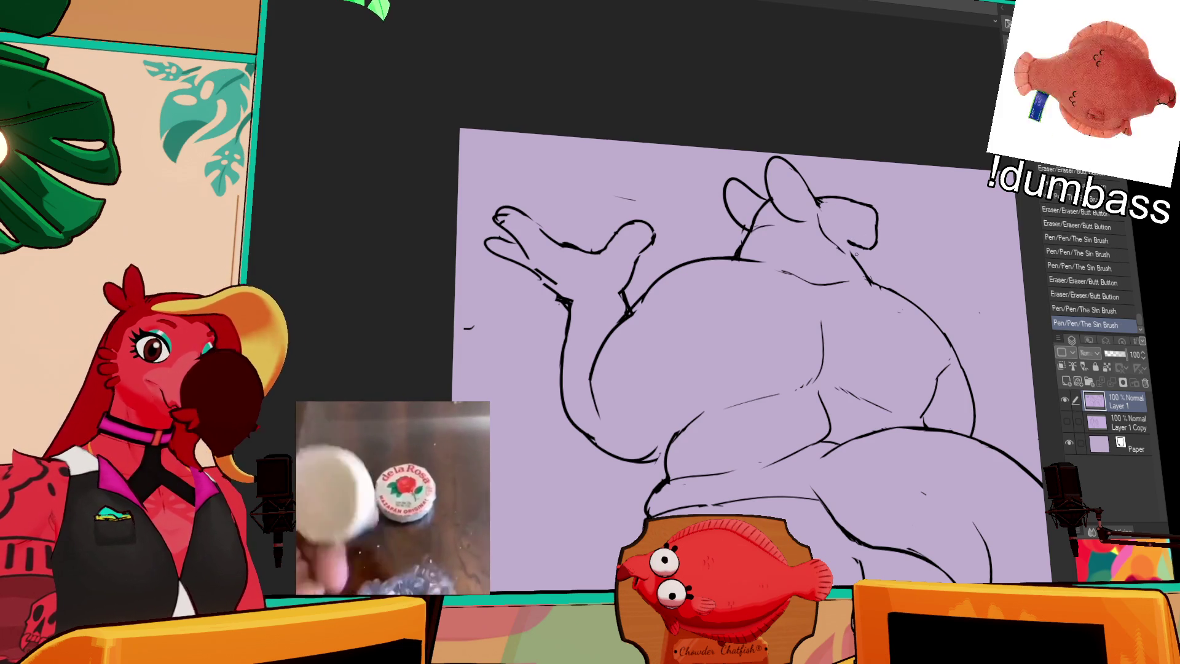
pyautogui.click(886, 205)
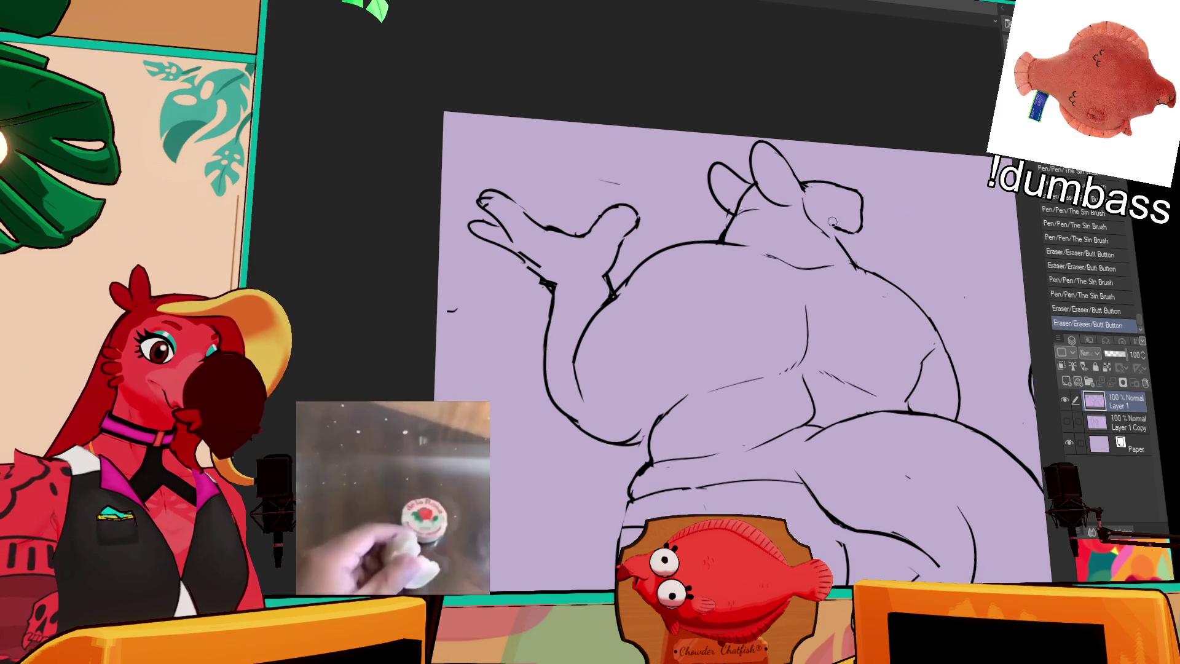
pyautogui.moveTo(834, 226); pyautogui.dragTo(860, 235)
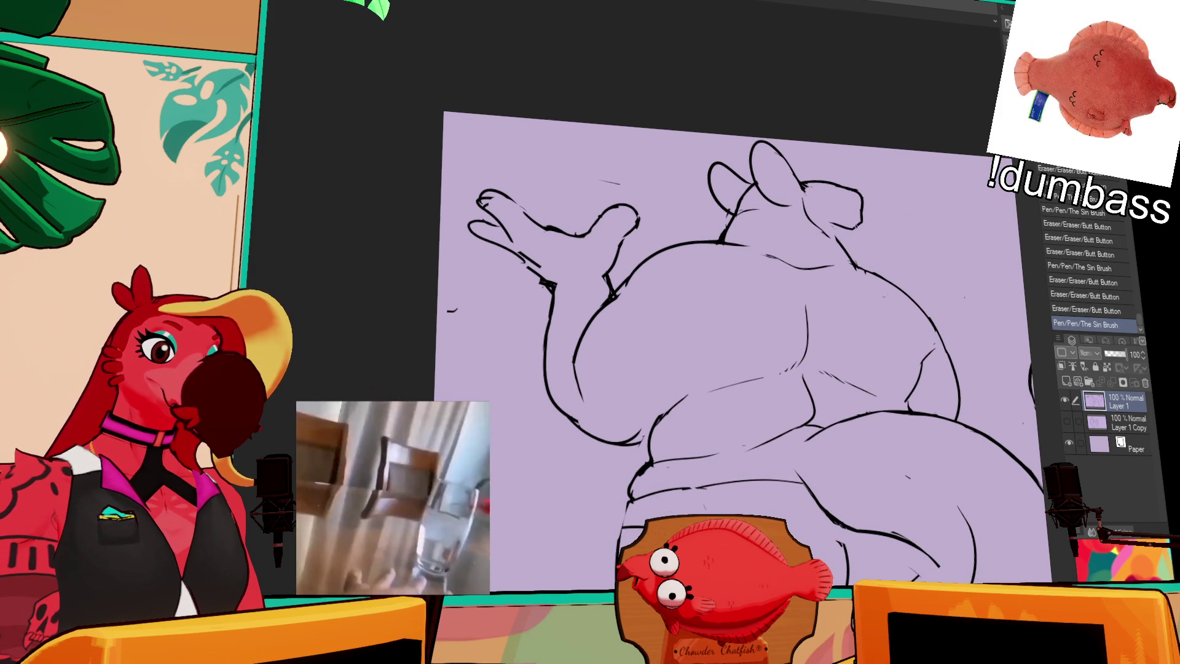
pyautogui.moveTo(858, 235); pyautogui.dragTo(849, 226)
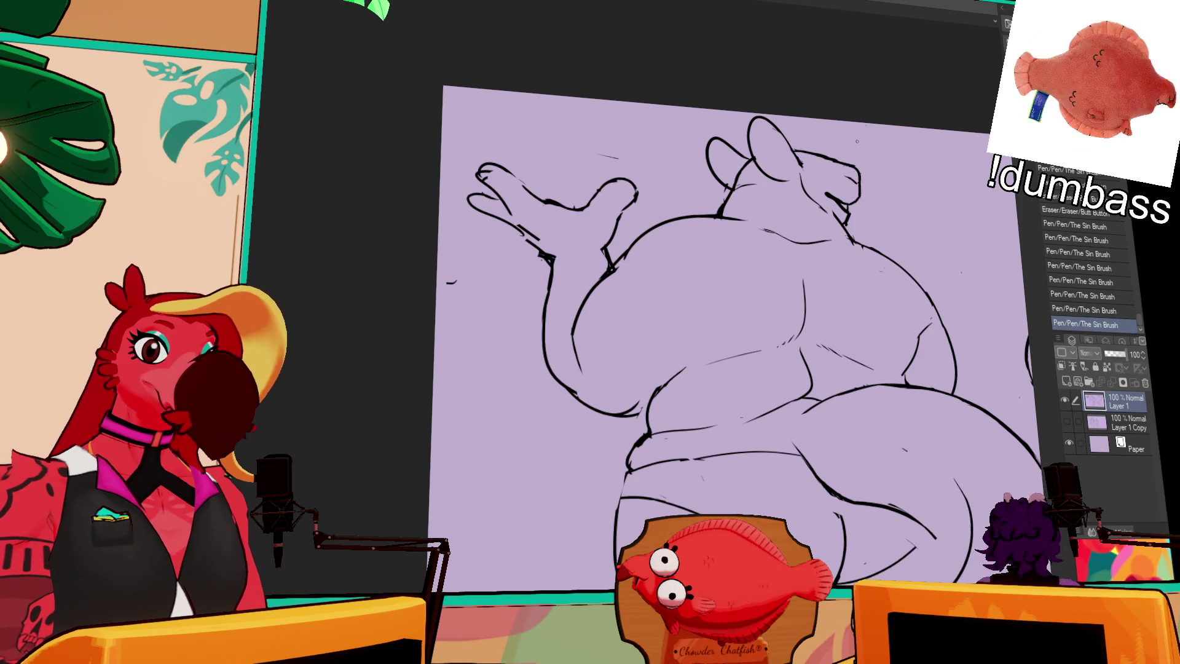
# Pan the canvas upward to move to another part of the drawing
pyautogui.moveTo(892, 223); pyautogui.dragTo(884, 164)
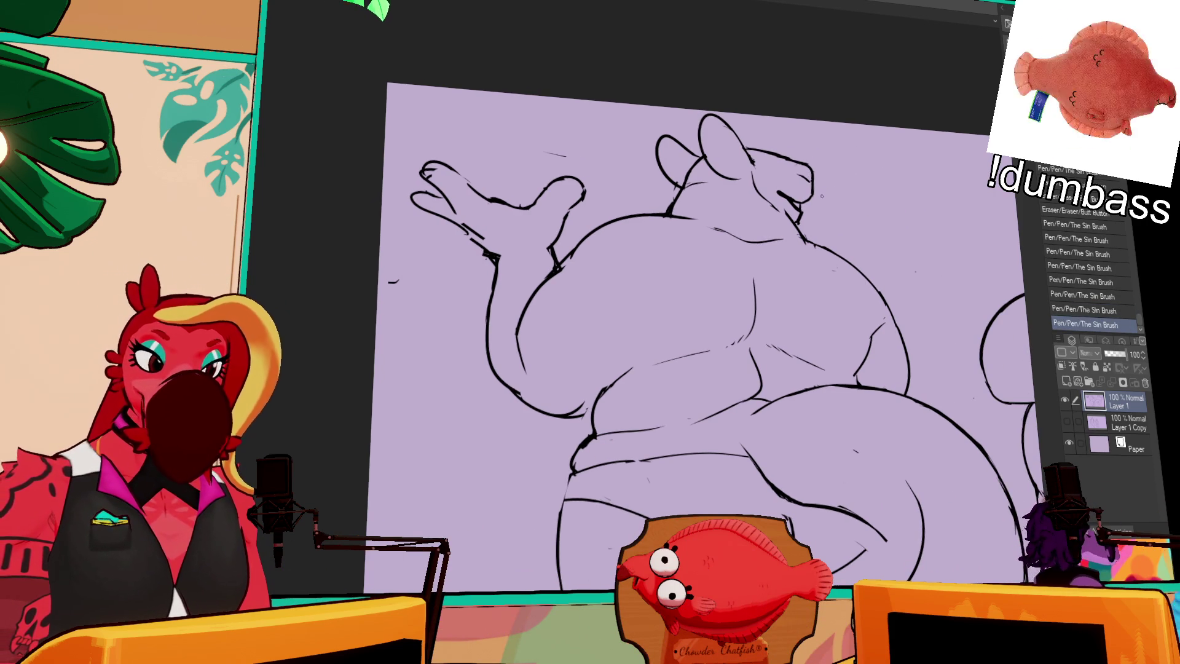
pyautogui.moveTo(824, 195); pyautogui.dragTo(870, 180)
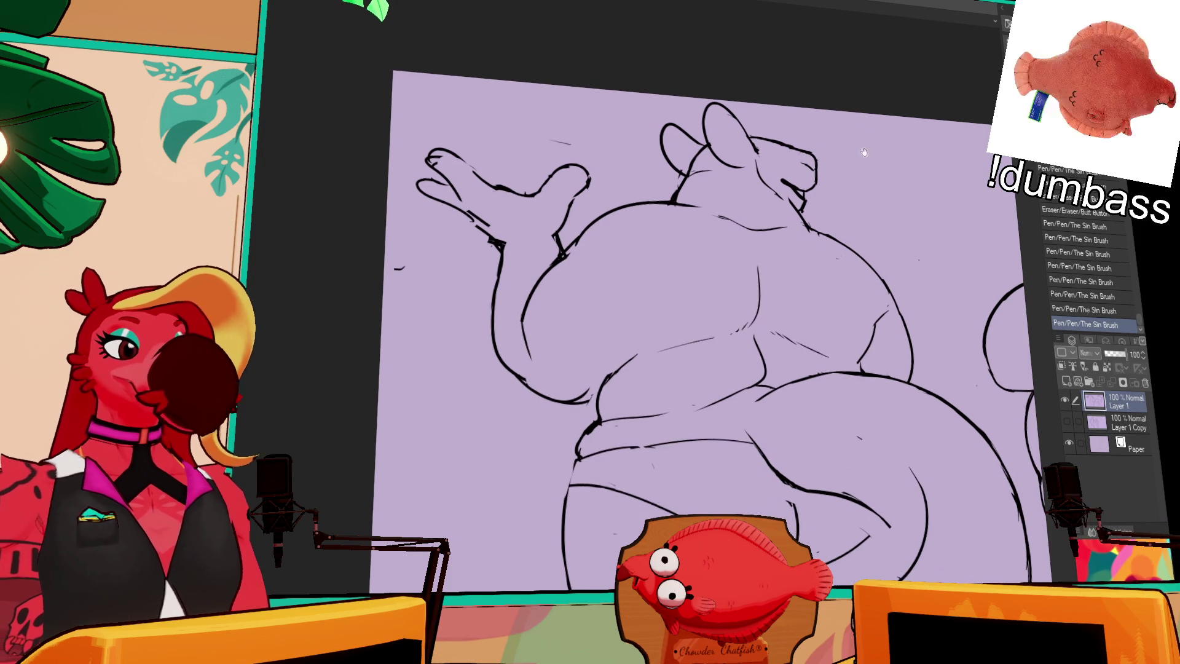
pyautogui.moveTo(911, 214); pyautogui.dragTo(893, 196)
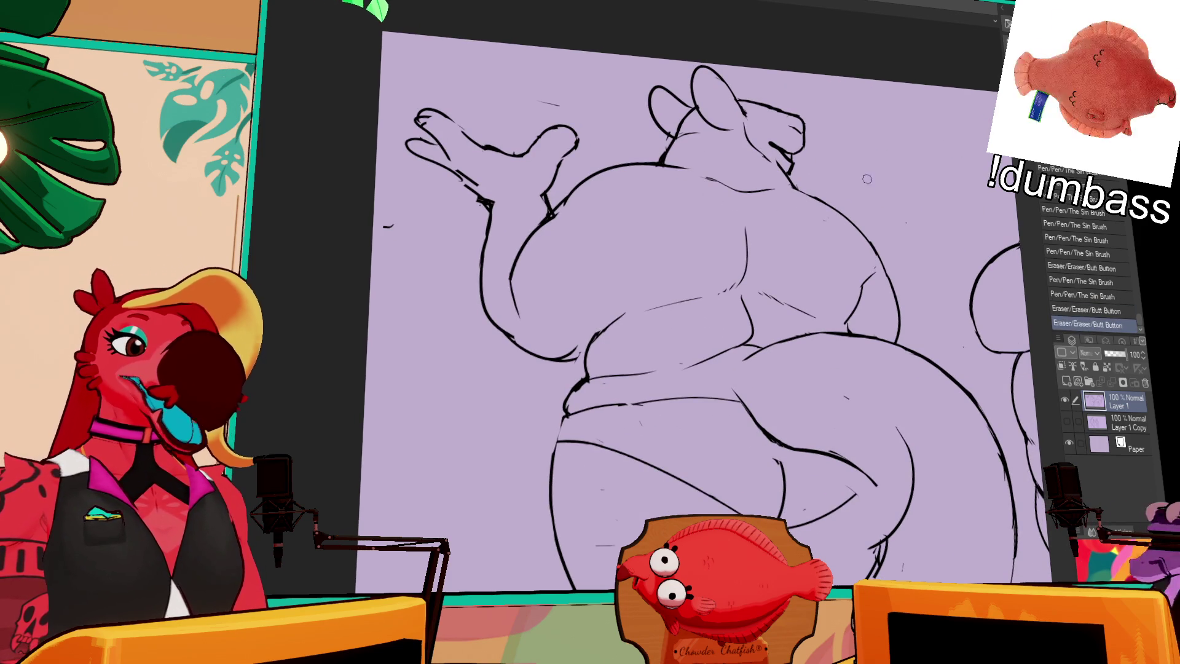
pyautogui.scroll(3, 841, 186)
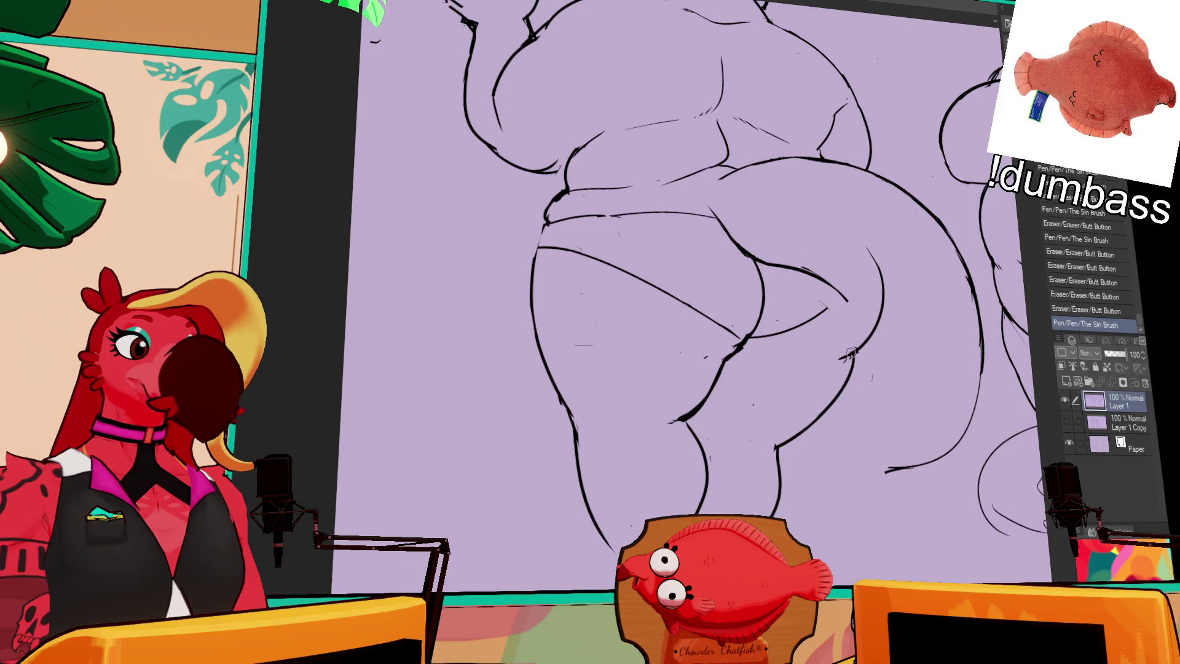
# Extend the line on the left rodent's right thigh
pyautogui.moveTo(849, 362); pyautogui.dragTo(843, 374)
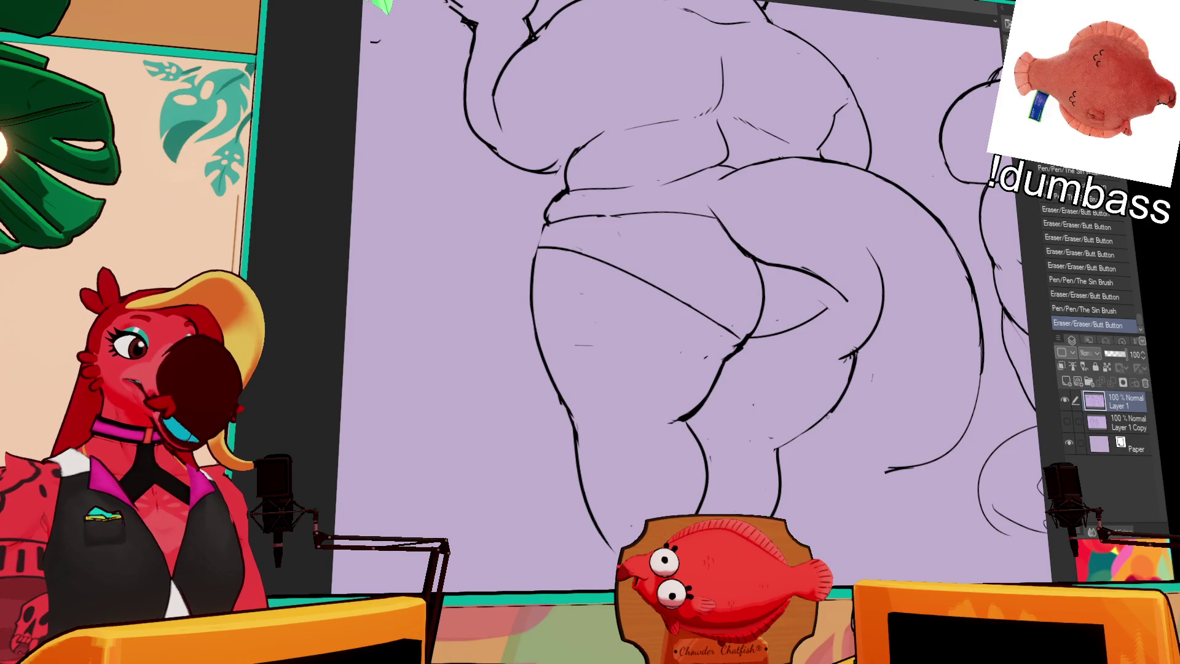
# Touch up small marks on the left rodent's lower body, panning up toward the hand
pyautogui.press('space')
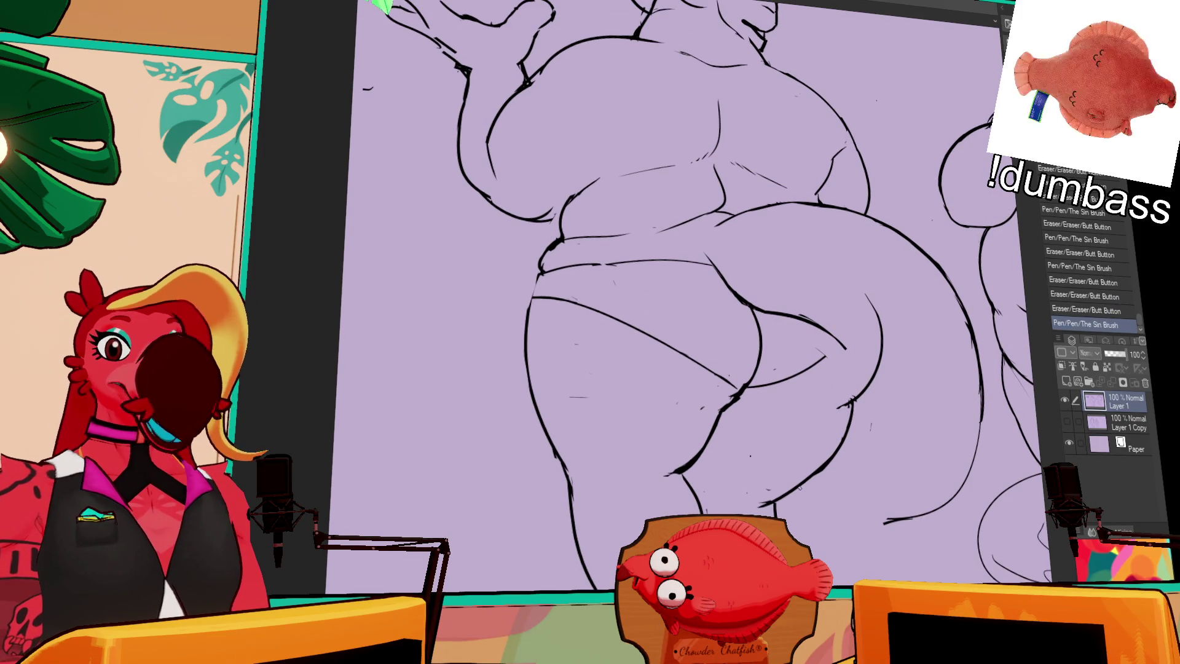
pyautogui.moveTo(821, 462); pyautogui.dragTo(822, 442)
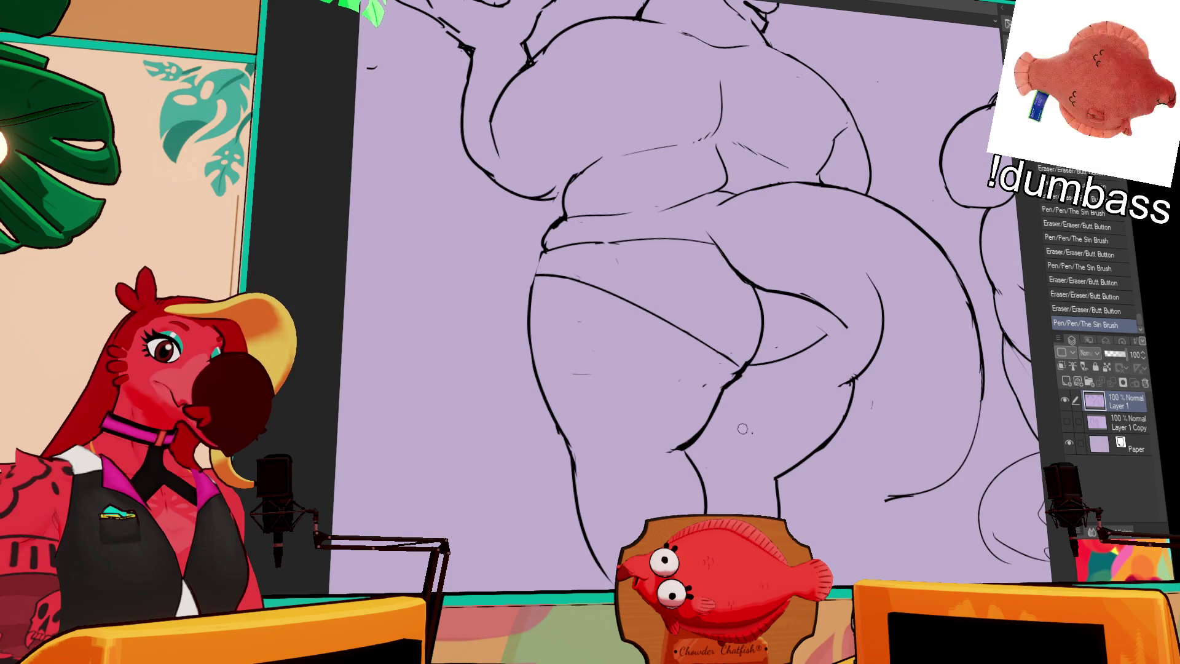
pyautogui.moveTo(794, 370); pyautogui.dragTo(839, 416)
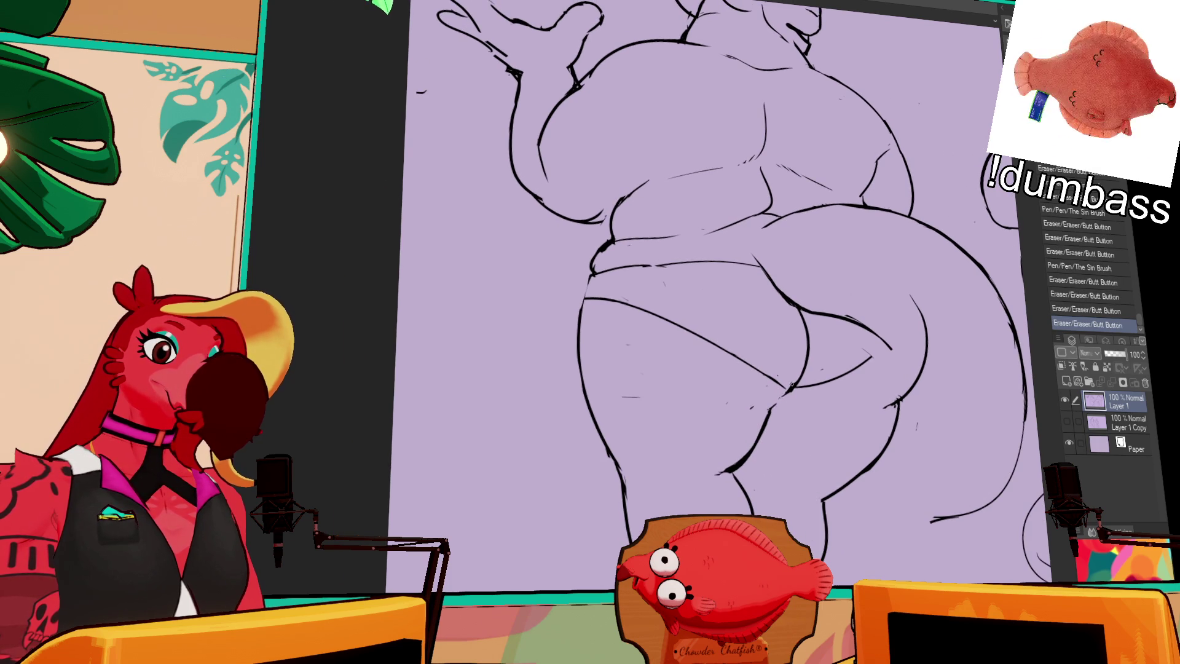
pyautogui.moveTo(821, 370)
pyautogui.mouseDown()
pyautogui.moveTo(851, 438)
pyautogui.moveTo(770, 475)
pyautogui.moveTo(857, 461)
pyautogui.moveTo(867, 434)
pyautogui.moveTo(839, 414)
pyautogui.mouseUp()
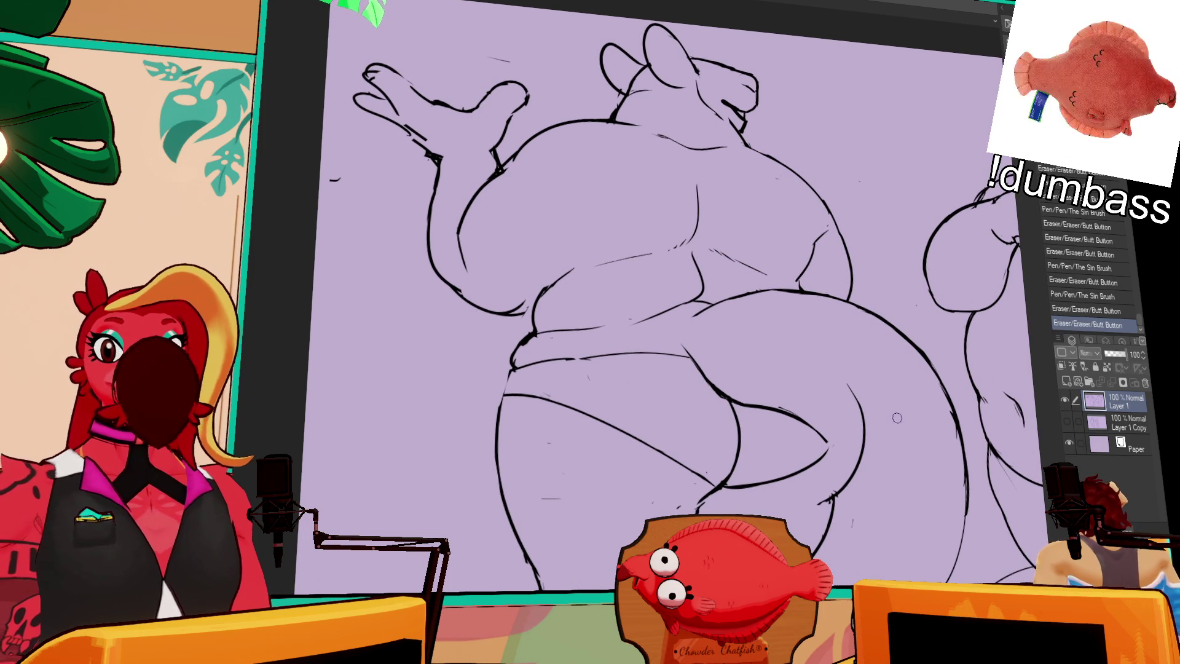
pyautogui.moveTo(849, 279); pyautogui.dragTo(849, 313)
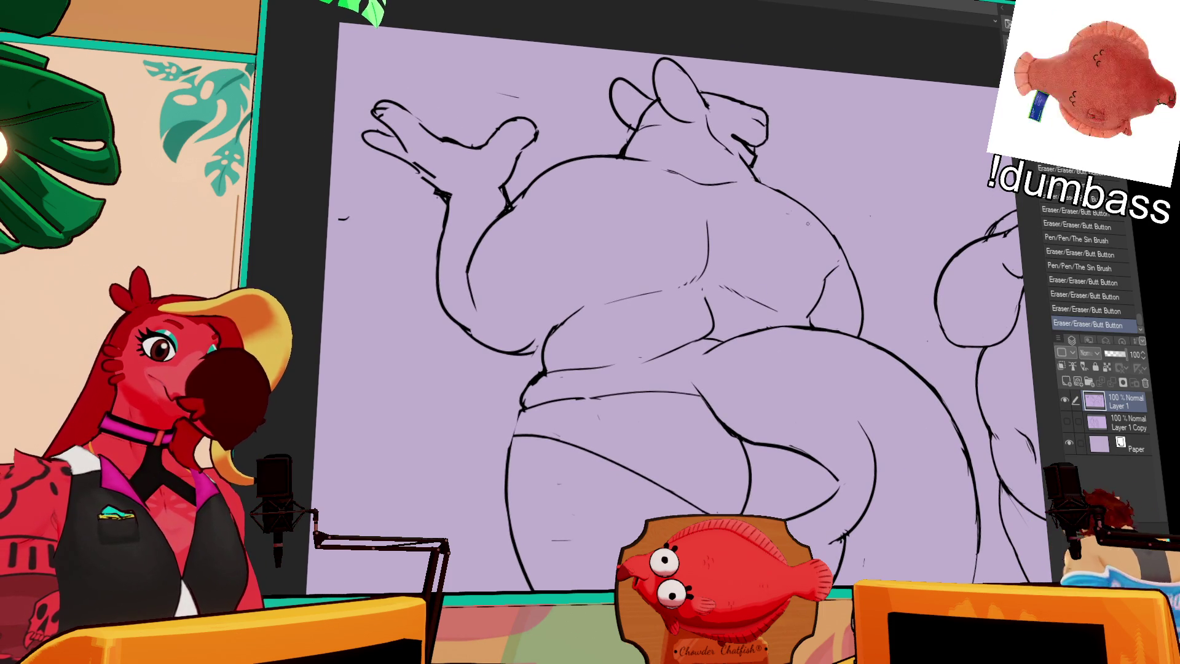
# Erase a stray fragment on the back, add short back strokes, and fit the drawing to the window
pyautogui.moveTo(762, 168); pyautogui.dragTo(769, 177)
pyautogui.moveTo(870, 290); pyautogui.dragTo(876, 241)
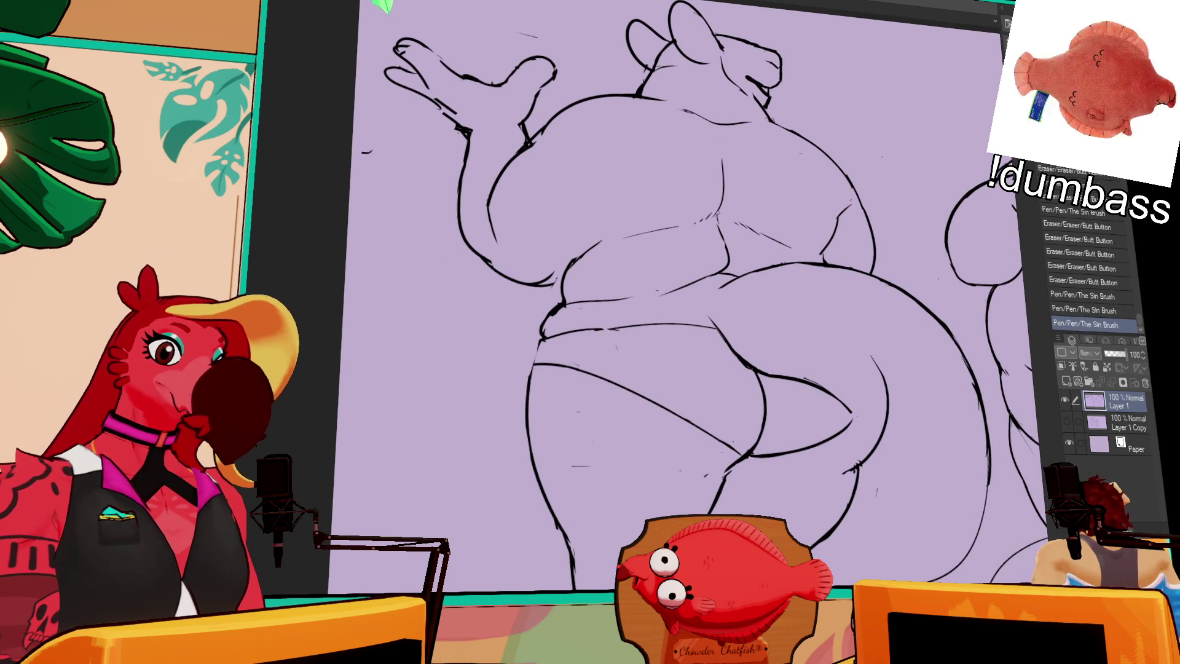
pyautogui.moveTo(720, 161); pyautogui.dragTo(725, 205)
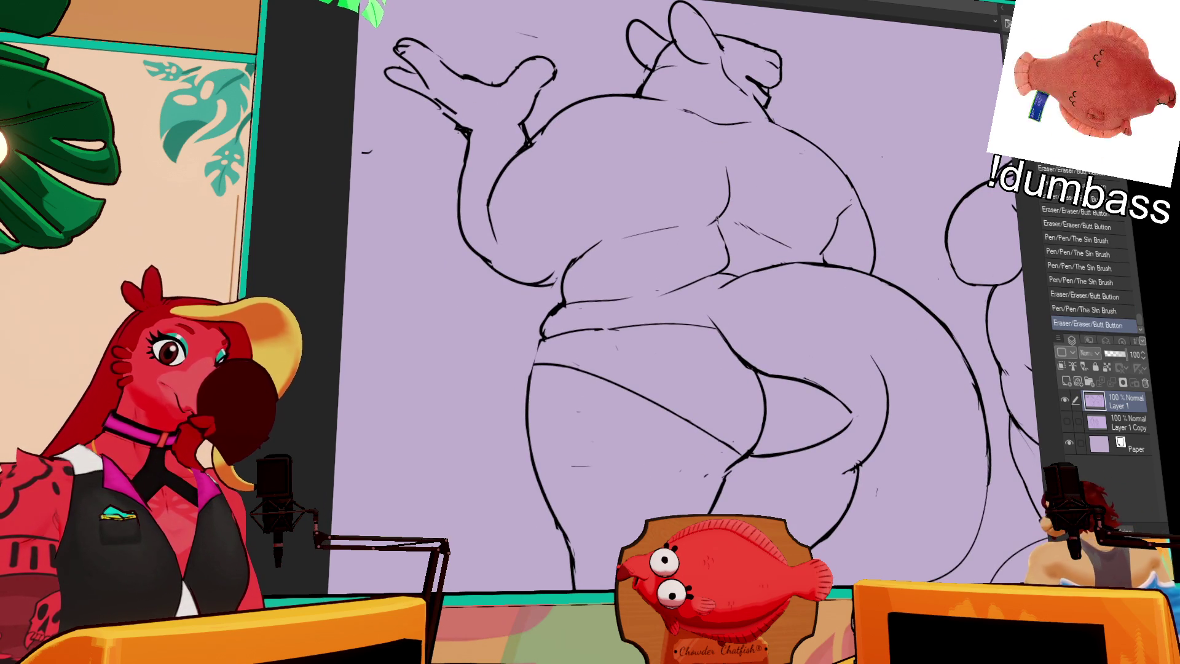
pyautogui.hotkey('ctrl', '0')
pyautogui.moveTo(692, 332); pyautogui.dragTo(684, 319)
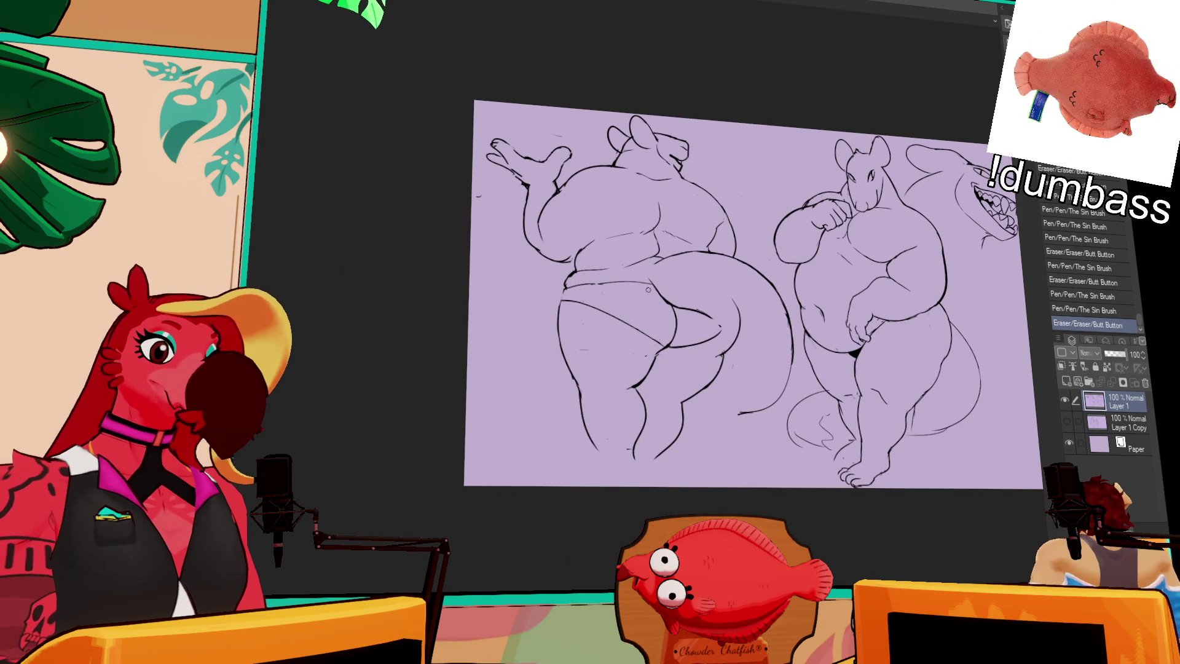
# Erase stray marks near the left rodent's hip and draw a line along its thigh
pyautogui.moveTo(694, 297)
pyautogui.mouseDown()
pyautogui.moveTo(687, 289)
pyautogui.moveTo(711, 316)
pyautogui.moveTo(671, 295)
pyautogui.moveTo(725, 280)
pyautogui.moveTo(694, 292)
pyautogui.moveTo(745, 338)
pyautogui.moveTo(744, 371)
pyautogui.moveTo(756, 358)
pyautogui.moveTo(765, 378)
pyautogui.mouseUp()
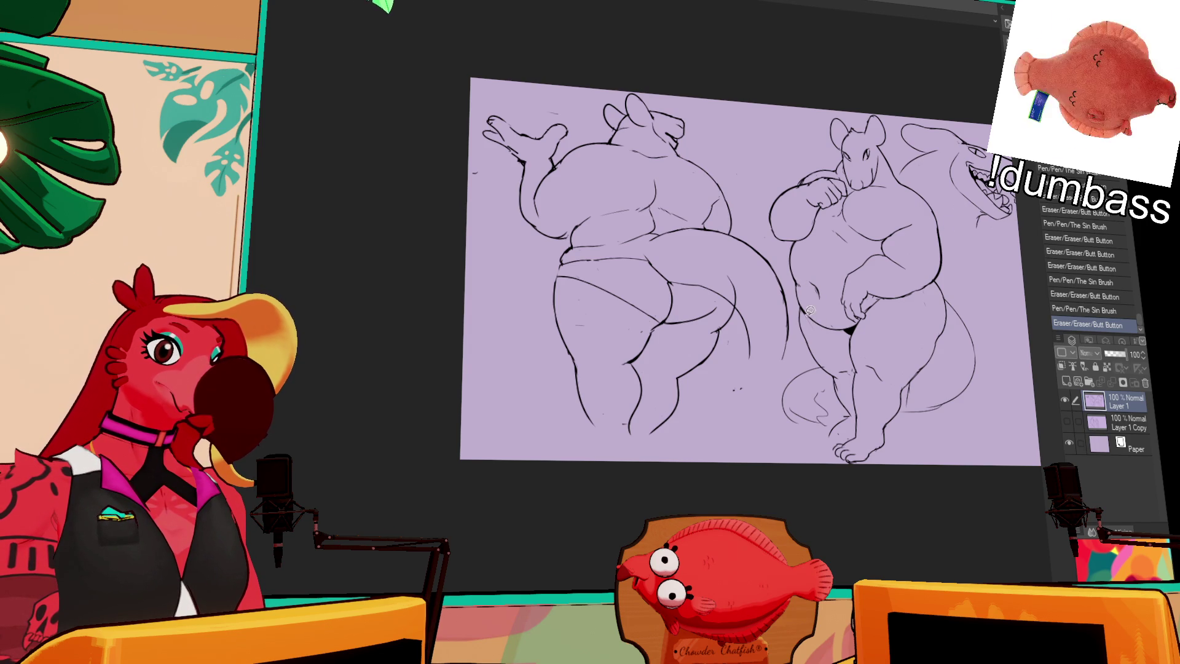
pyautogui.moveTo(743, 324); pyautogui.dragTo(720, 378)
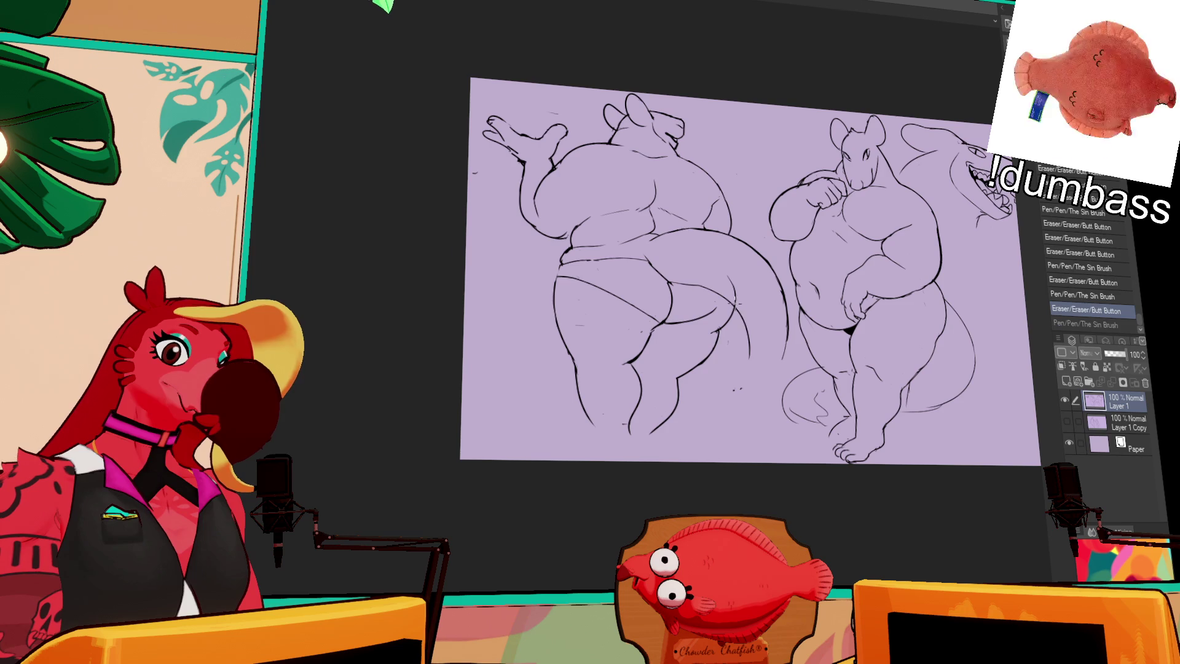
pyautogui.moveTo(720, 304); pyautogui.dragTo(731, 446)
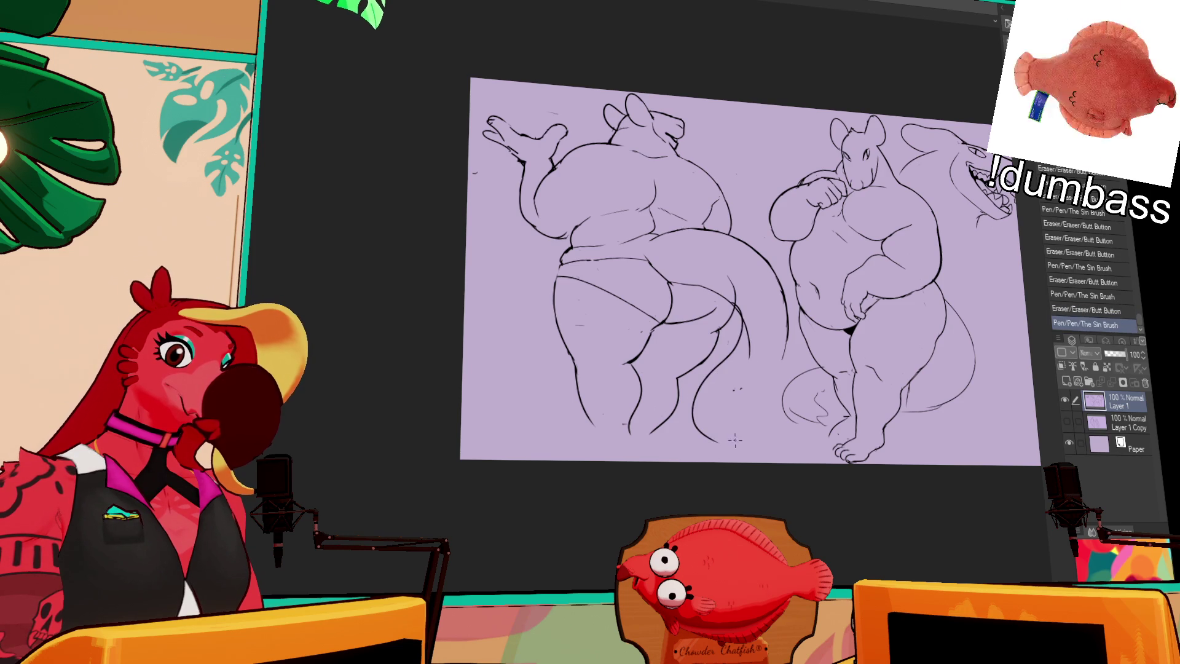
pyautogui.moveTo(745, 321); pyautogui.dragTo(739, 328)
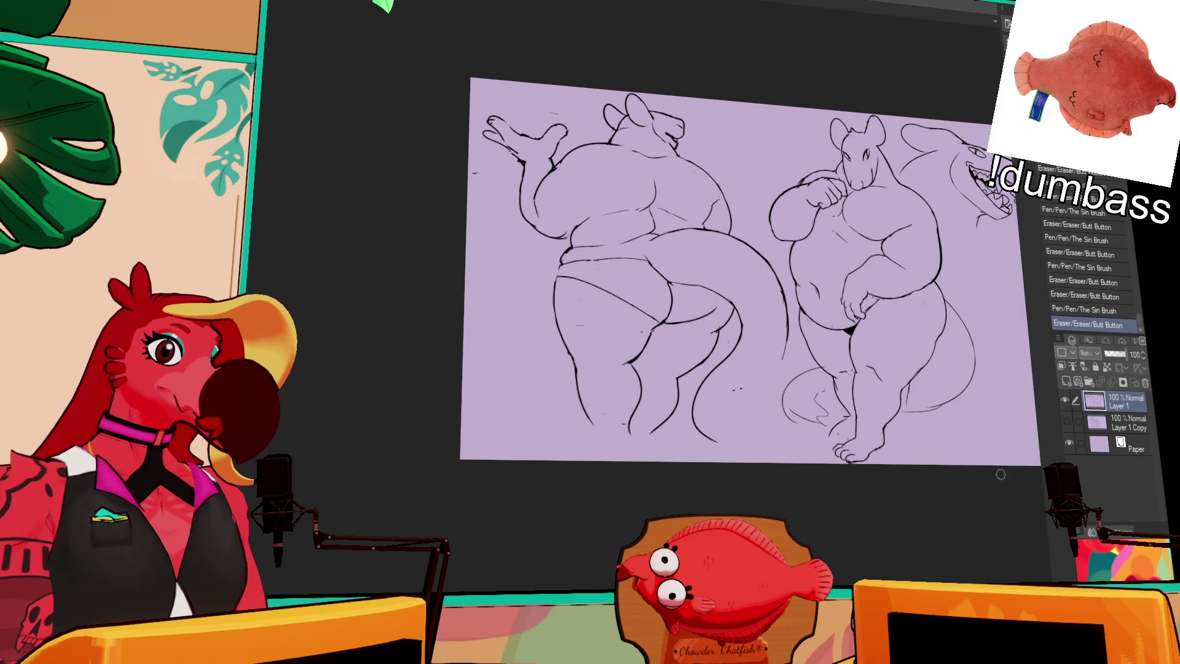
pyautogui.moveTo(762, 314)
pyautogui.mouseDown()
pyautogui.moveTo(769, 292)
pyautogui.moveTo(757, 370)
pyautogui.mouseUp()
# Redraw the hip arc downward, undoing and retrying until it ends lower
pyautogui.hotkey('ctrl', 'z')
pyautogui.moveTo(793, 272); pyautogui.dragTo(754, 383)
pyautogui.hotkey('ctrl', 'z')
pyautogui.moveTo(791, 263); pyautogui.dragTo(739, 416)
pyautogui.hotkey('ctrl', 'z')
pyautogui.moveTo(795, 272); pyautogui.dragTo(738, 393)
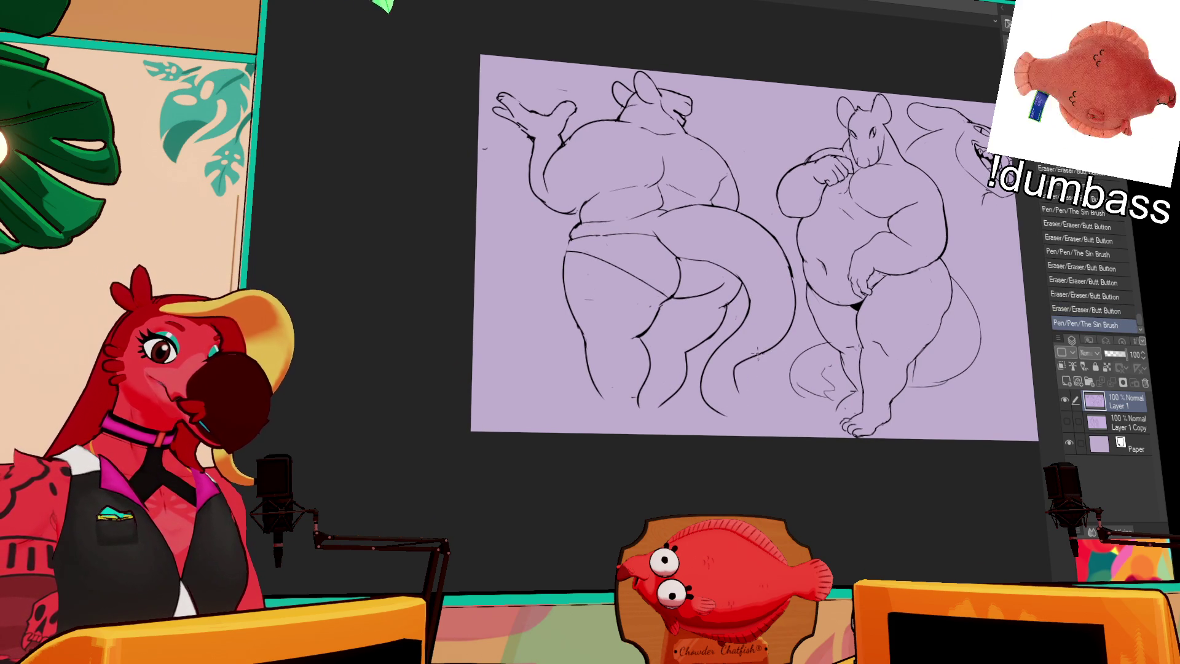
# Tidy the end of the hip arc and undo the stray tail-tip marks
pyautogui.moveTo(775, 337); pyautogui.dragTo(733, 401)
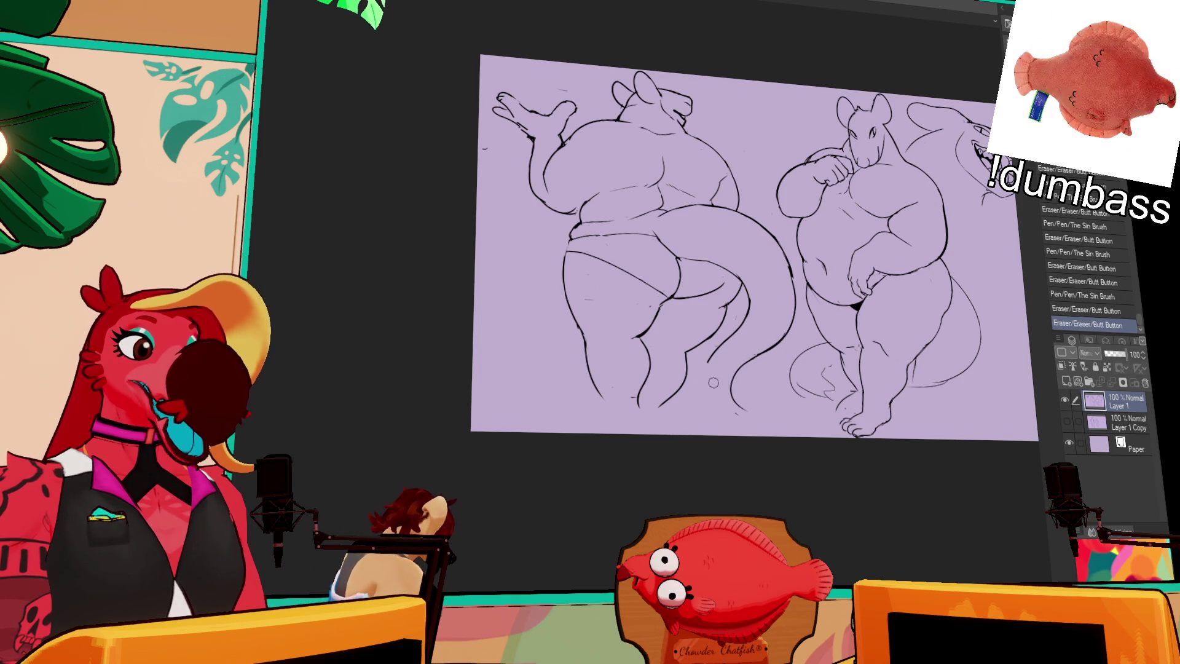
pyautogui.moveTo(733, 406); pyautogui.dragTo(741, 425)
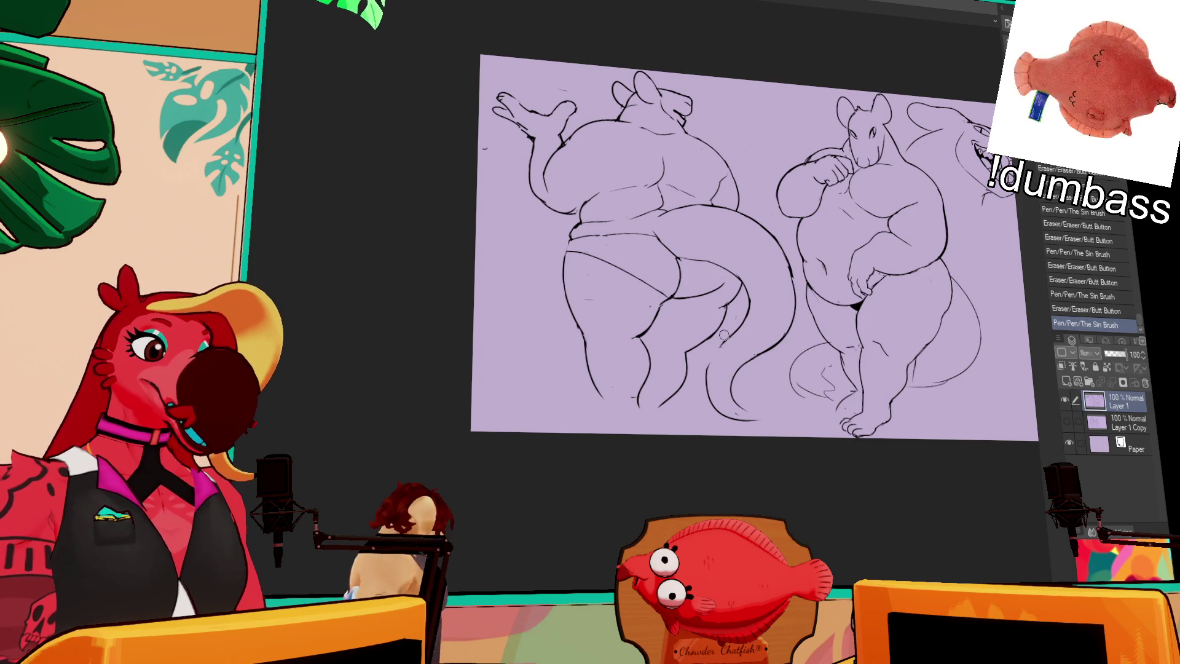
pyautogui.moveTo(738, 406)
pyautogui.mouseDown()
pyautogui.moveTo(746, 396)
pyautogui.moveTo(751, 411)
pyautogui.mouseUp()
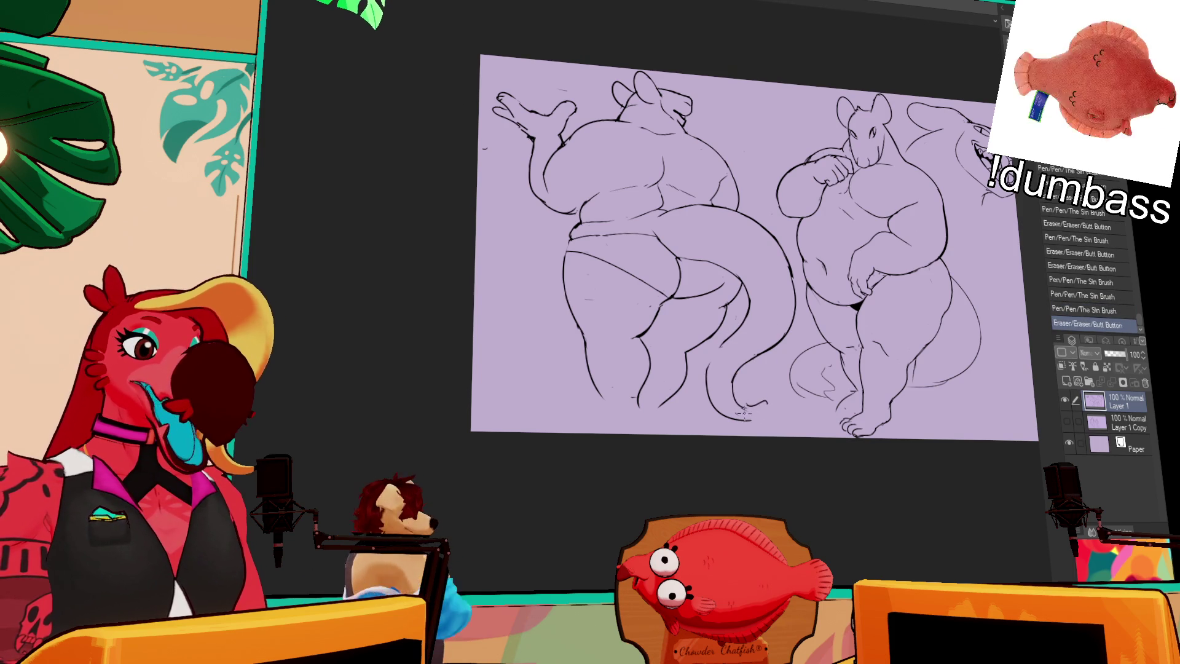
pyautogui.hotkey('ctrl', 'z')
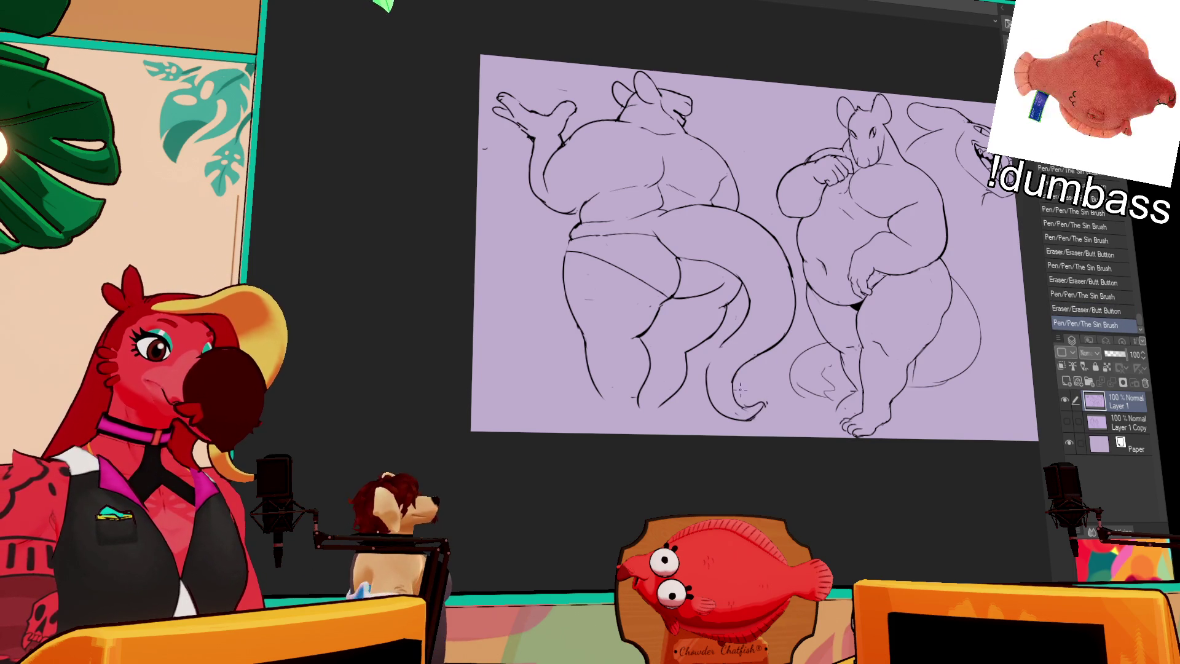
pyautogui.hotkey('ctrl', 'z')
pyautogui.hotkey('ctrl', 'z')
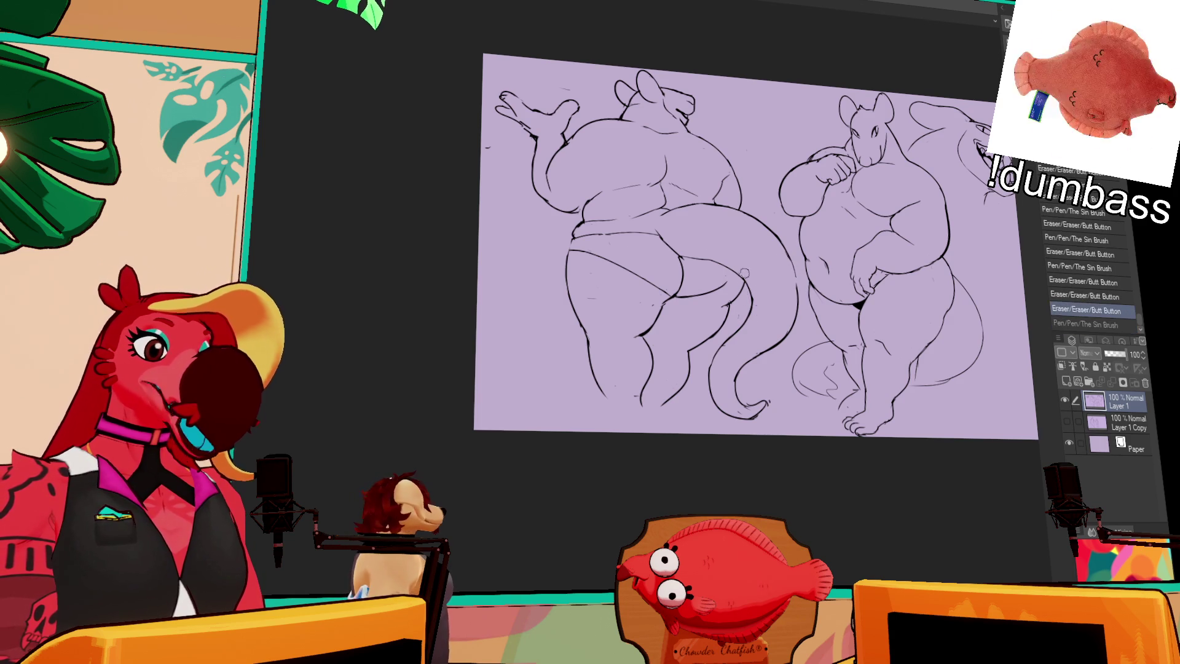
pyautogui.scroll(1, 765, 260)
pyautogui.scroll(1, 737, 267)
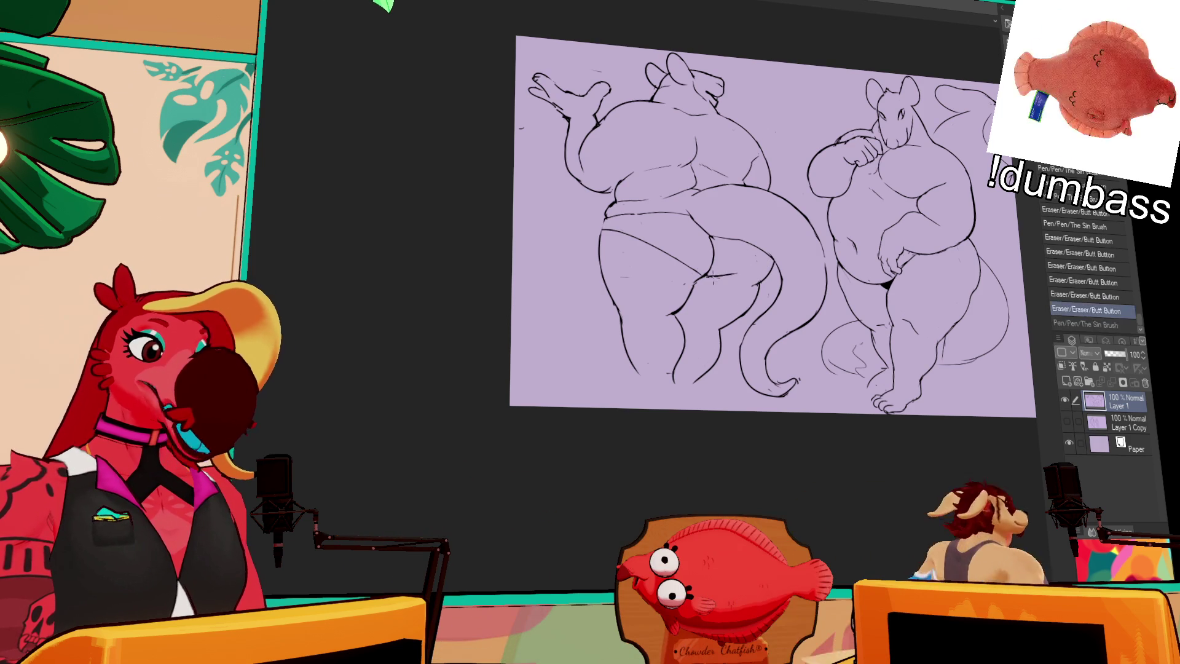
# Erase a stray mark and adjust a line on the left figure's leg
pyautogui.moveTo(738, 265); pyautogui.dragTo(751, 263)
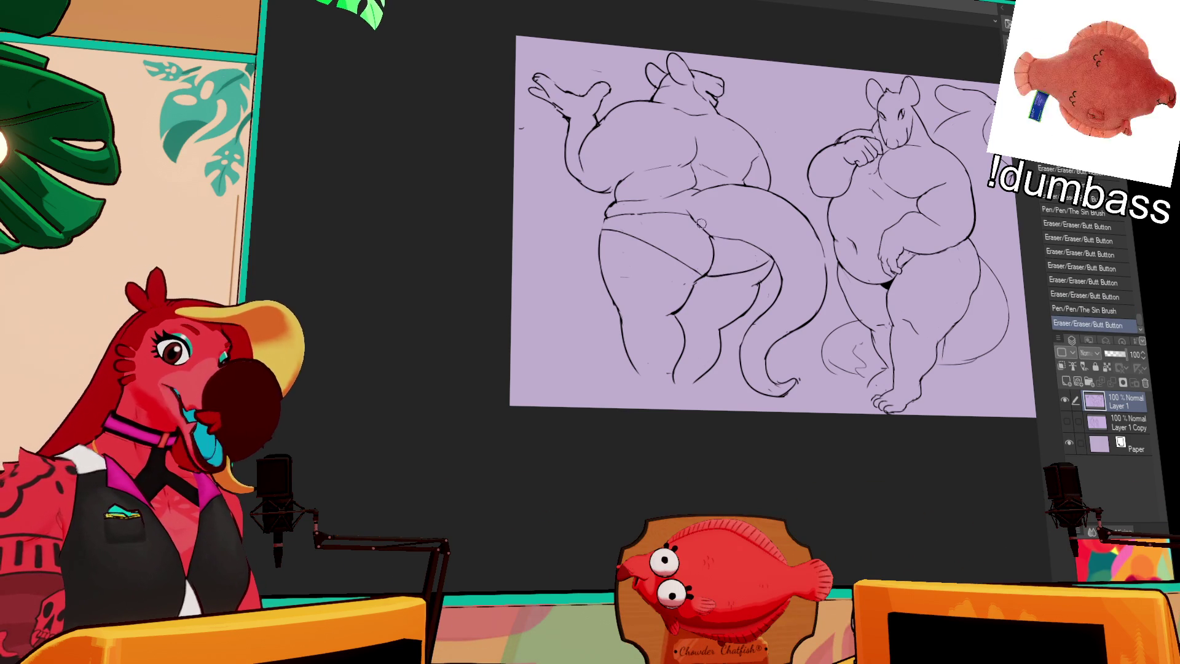
pyautogui.moveTo(701, 229); pyautogui.dragTo(786, 272)
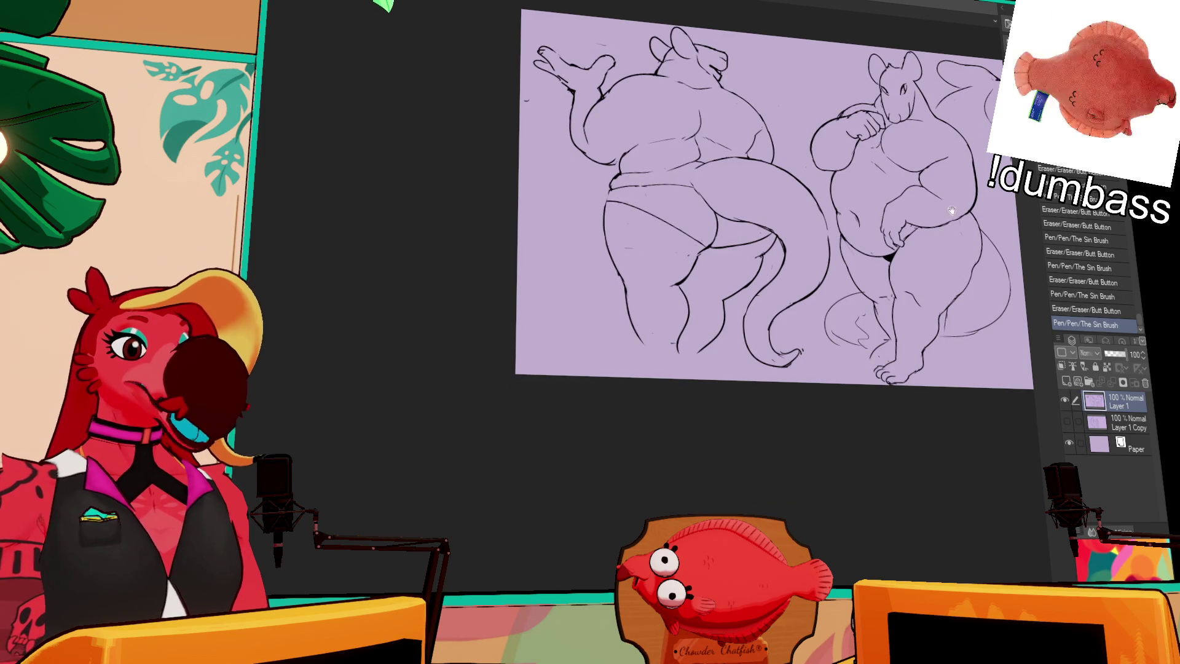
pyautogui.moveTo(847, 284); pyautogui.dragTo(902, 189)
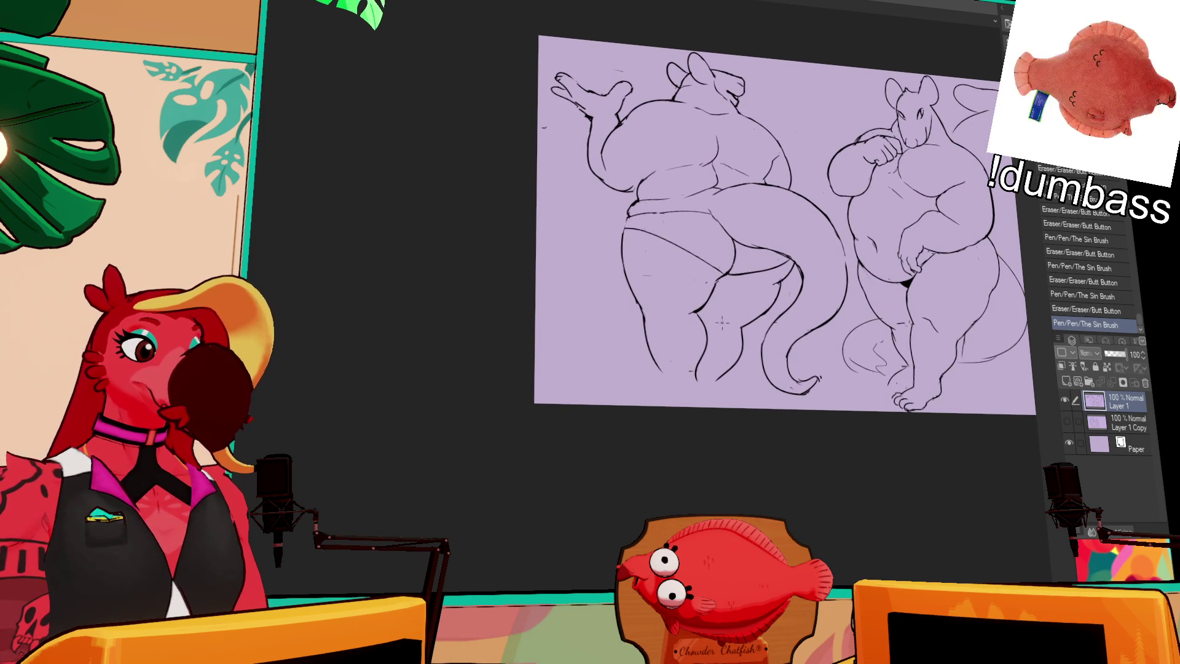
pyautogui.moveTo(654, 332)
pyautogui.mouseDown()
pyautogui.moveTo(683, 401)
pyautogui.moveTo(704, 401)
pyautogui.mouseUp()
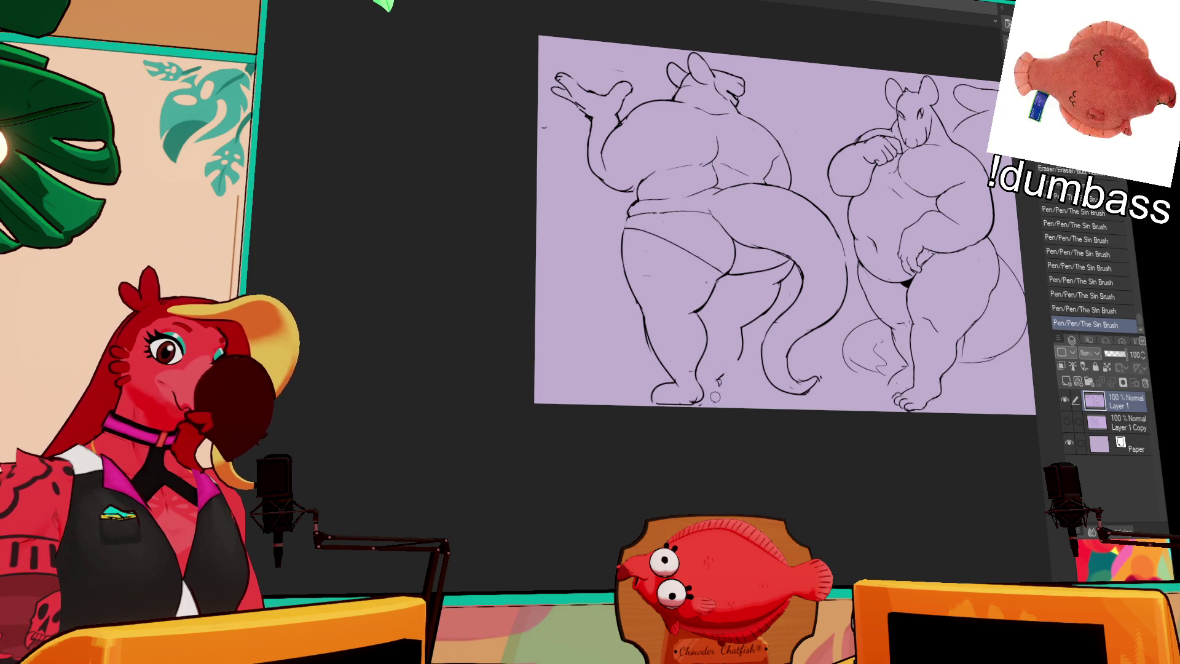
# Redraw the left figure's lower leg outline with cleaner strokes and touch up the foot line
pyautogui.moveTo(728, 327)
pyautogui.mouseDown()
pyautogui.moveTo(747, 373)
pyautogui.moveTo(742, 401)
pyautogui.mouseUp()
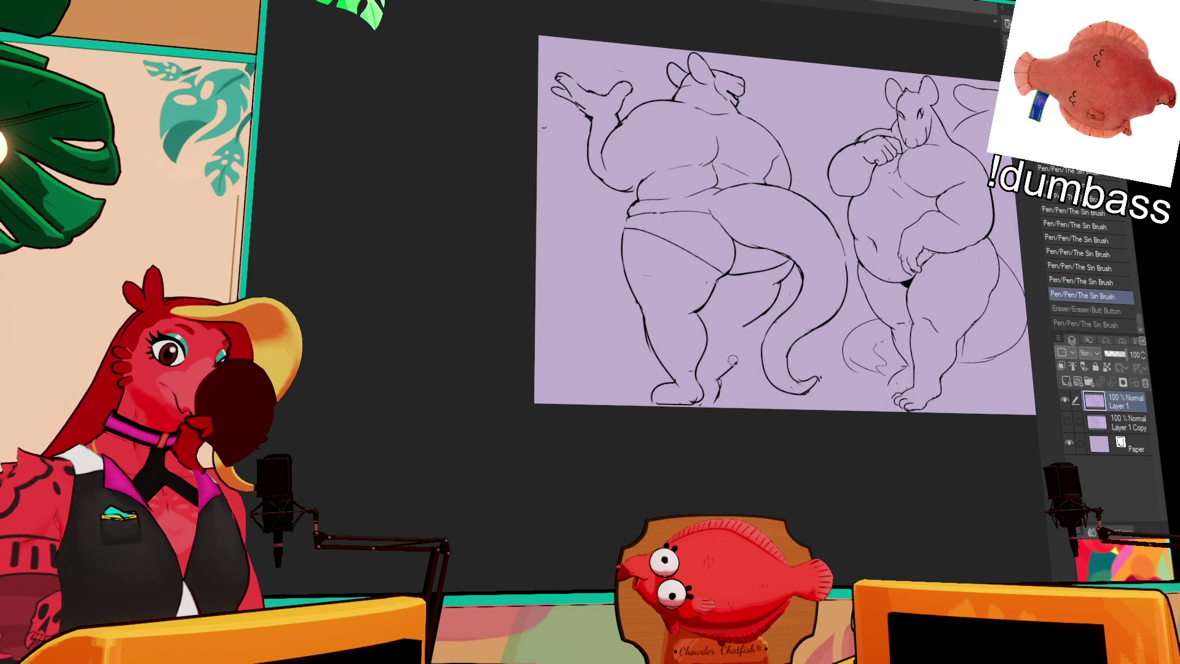
pyautogui.moveTo(715, 345); pyautogui.dragTo(724, 370)
pyautogui.moveTo(749, 328); pyautogui.dragTo(750, 374)
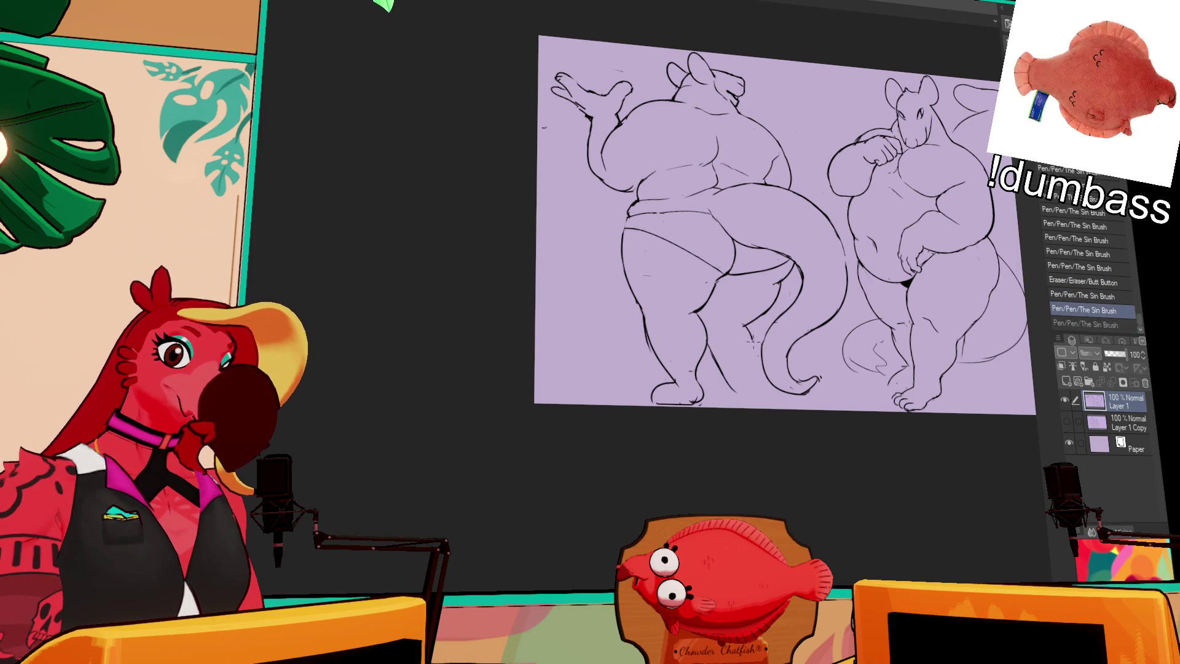
pyautogui.moveTo(743, 329); pyautogui.dragTo(757, 374)
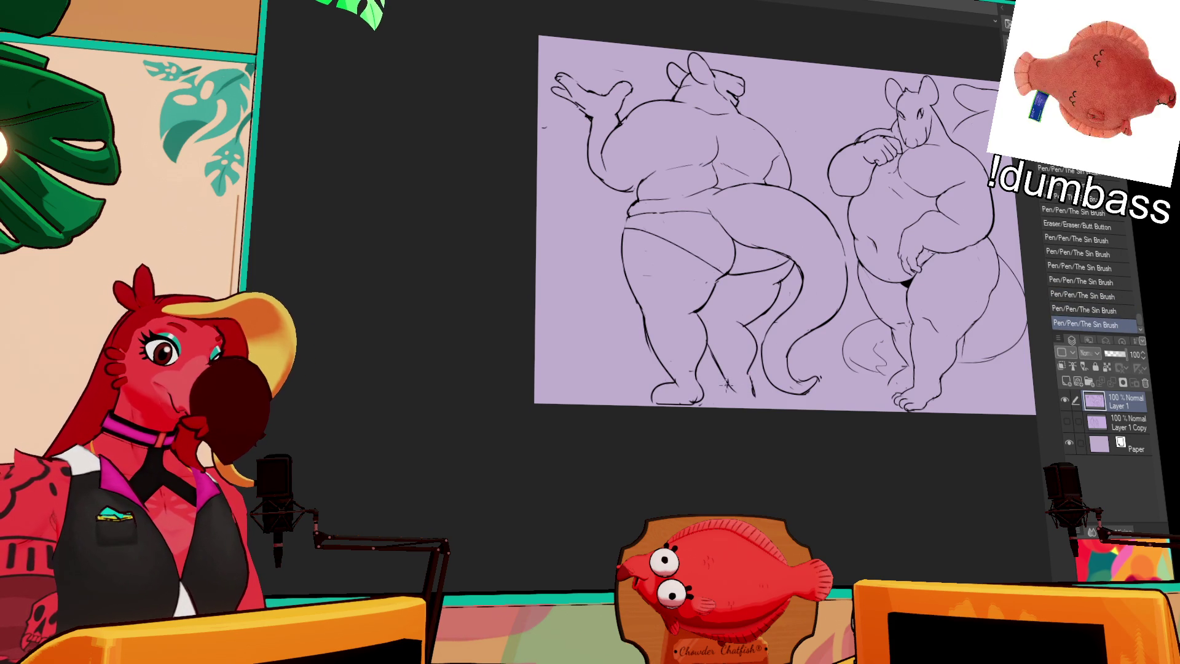
pyautogui.moveTo(726, 379)
pyautogui.mouseDown()
pyautogui.moveTo(736, 404)
pyautogui.moveTo(756, 399)
pyautogui.moveTo(747, 405)
pyautogui.mouseUp()
pyautogui.moveTo(732, 313)
pyautogui.mouseDown()
pyautogui.moveTo(743, 323)
pyautogui.moveTo(740, 309)
pyautogui.mouseUp()
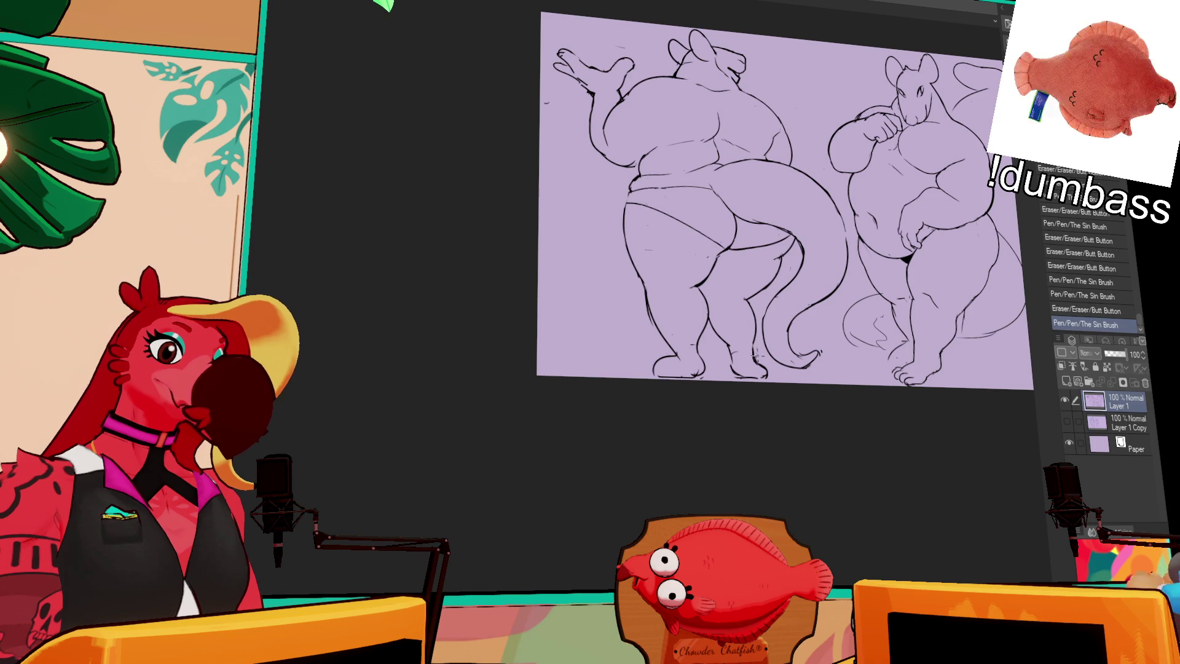
pyautogui.moveTo(858, 277)
pyautogui.mouseDown()
pyautogui.moveTo(864, 288)
pyautogui.moveTo(872, 231)
pyautogui.mouseUp()
# Draw and redraw small lines on and near the left figure's thigh with the pen
pyautogui.press('p')
pyautogui.press('e')
pyautogui.press('p')
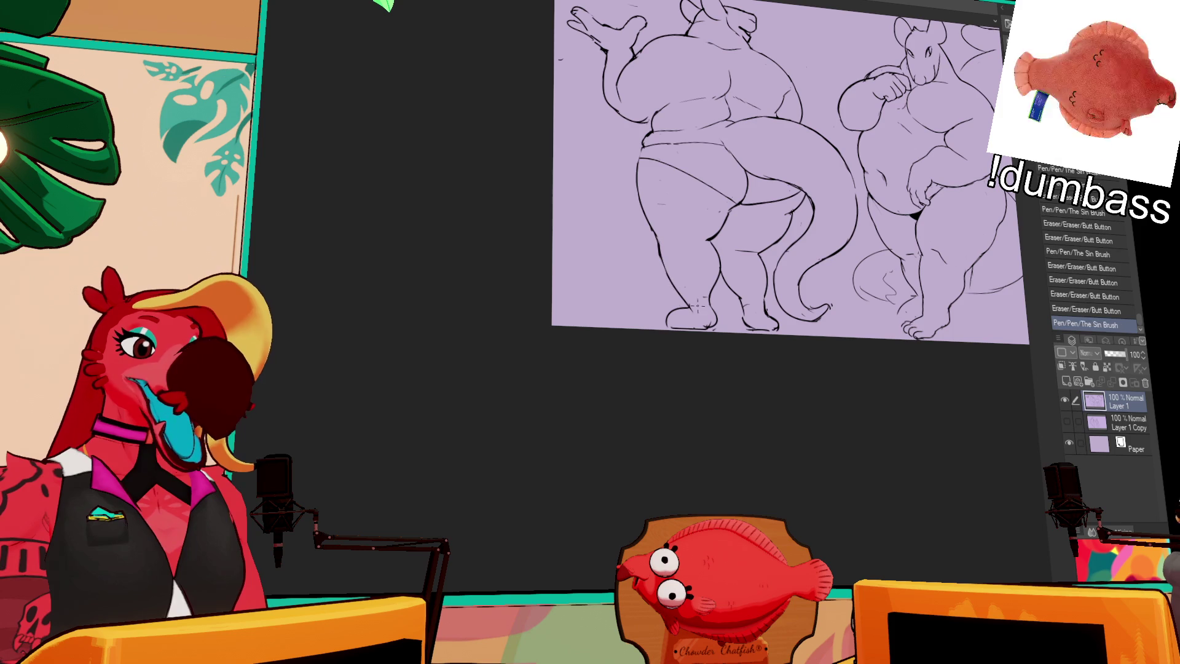
pyautogui.moveTo(666, 258); pyautogui.dragTo(674, 287)
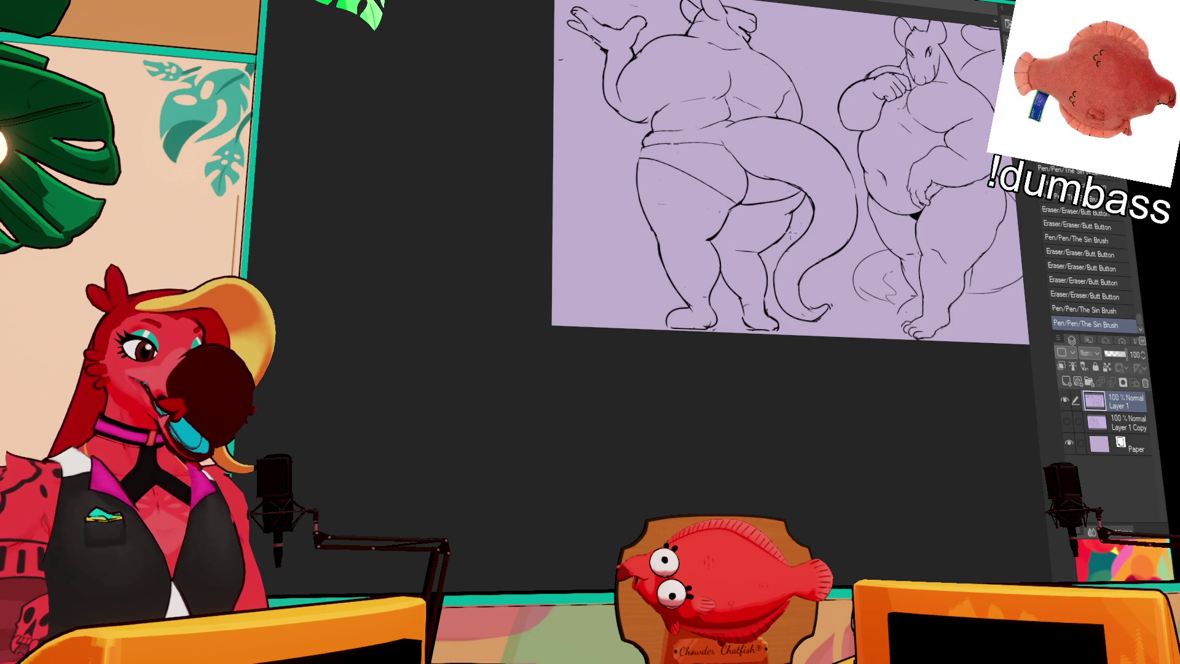
pyautogui.scroll(1, 773, 238)
pyautogui.moveTo(720, 245)
pyautogui.mouseDown()
pyautogui.moveTo(725, 235)
pyautogui.moveTo(710, 258)
pyautogui.mouseUp()
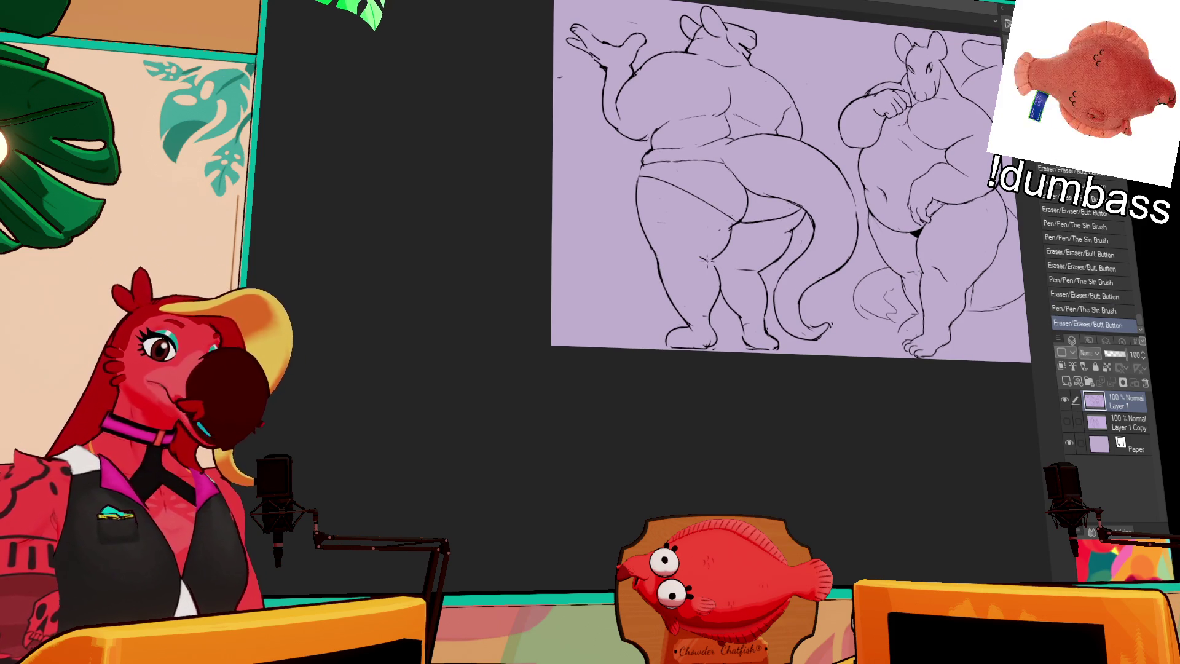
pyautogui.scroll(1, 797, 238)
pyautogui.moveTo(791, 271); pyautogui.dragTo(812, 242)
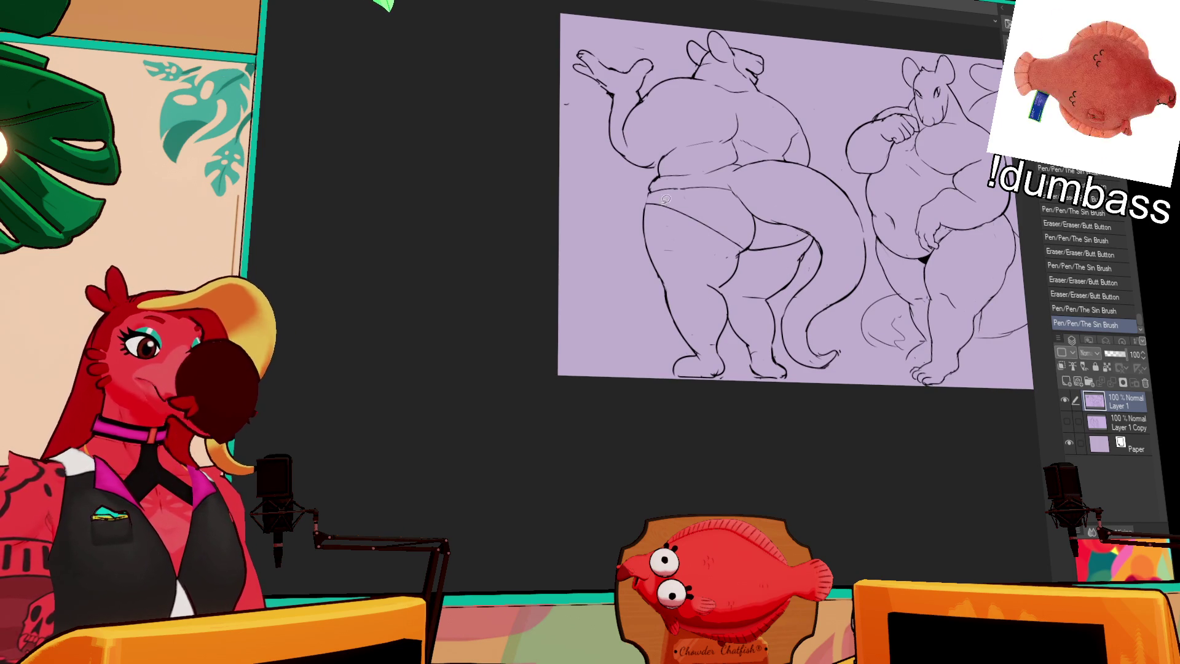
# Free-transform the lasso-selected front leg of the left figure to reshape it, then deselect
pyautogui.moveTo(697, 314); pyautogui.dragTo(724, 254)
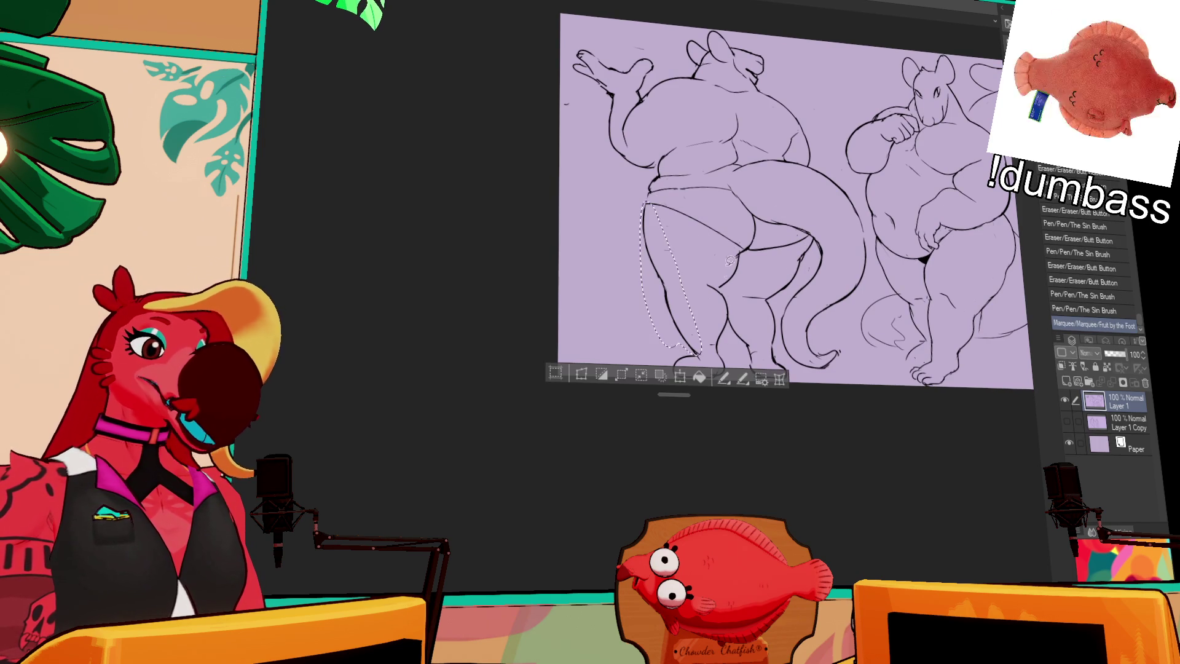
pyautogui.click(585, 377)
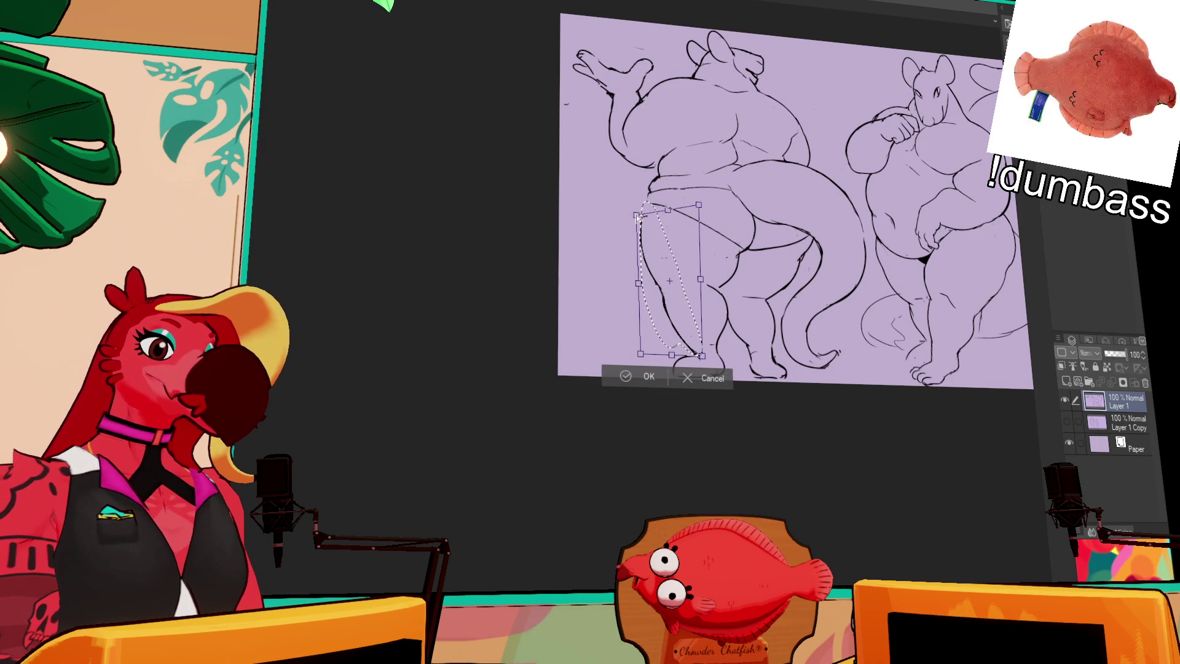
pyautogui.moveTo(646, 212); pyautogui.dragTo(698, 220)
pyautogui.press('Return')
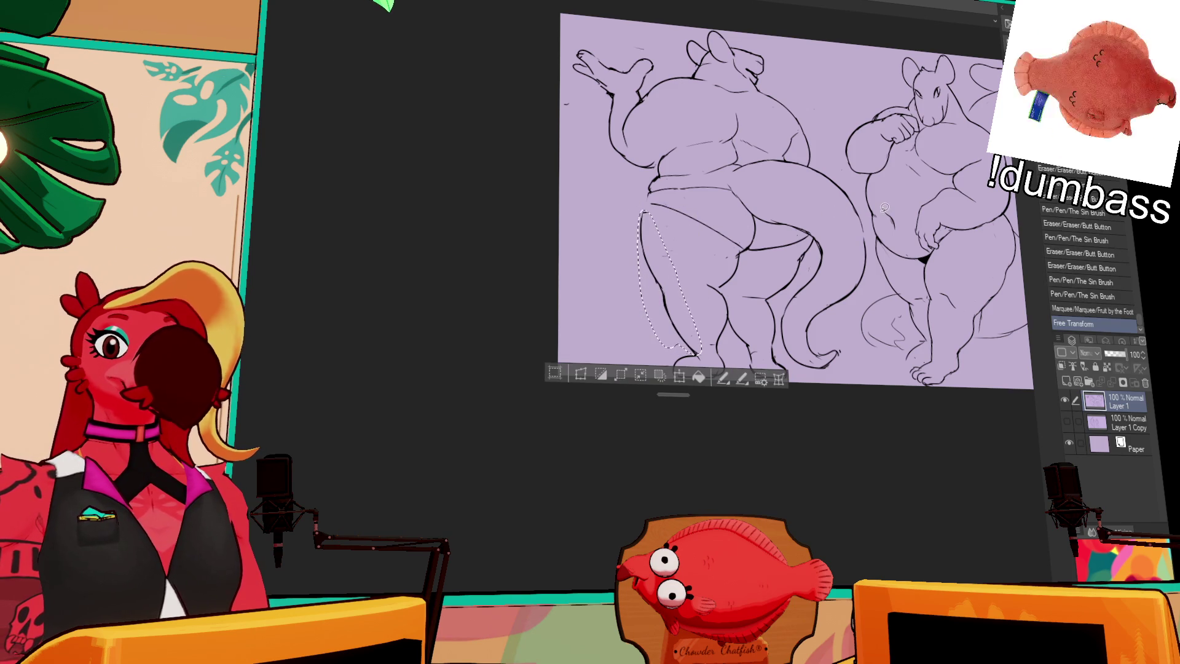
pyautogui.scroll(2, 835, 211)
pyautogui.hotkey('ctrl', 'd')
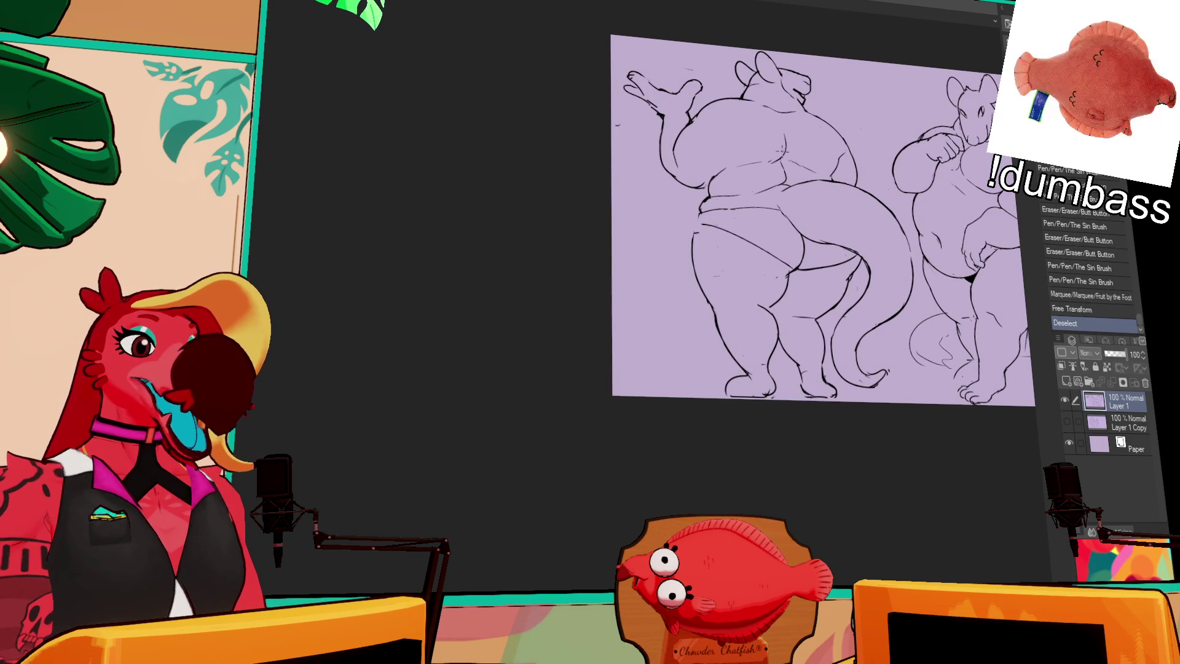
# Touch up the right figure's feet and refine the left figure's thigh line
pyautogui.moveTo(959, 236); pyautogui.dragTo(918, 221)
pyautogui.moveTo(828, 342); pyautogui.dragTo(844, 352)
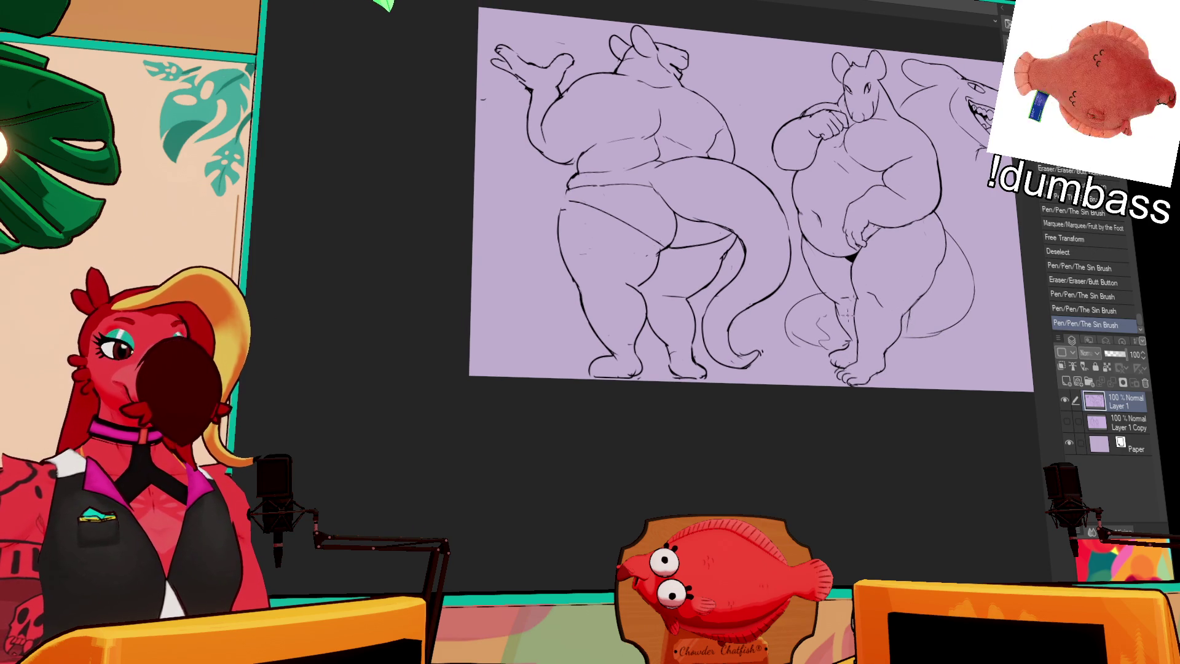
pyautogui.moveTo(825, 272); pyautogui.dragTo(839, 280)
pyautogui.moveTo(639, 277)
pyautogui.mouseDown()
pyautogui.moveTo(657, 304)
pyautogui.moveTo(657, 269)
pyautogui.moveTo(677, 238)
pyautogui.moveTo(659, 286)
pyautogui.moveTo(738, 277)
pyautogui.mouseUp()
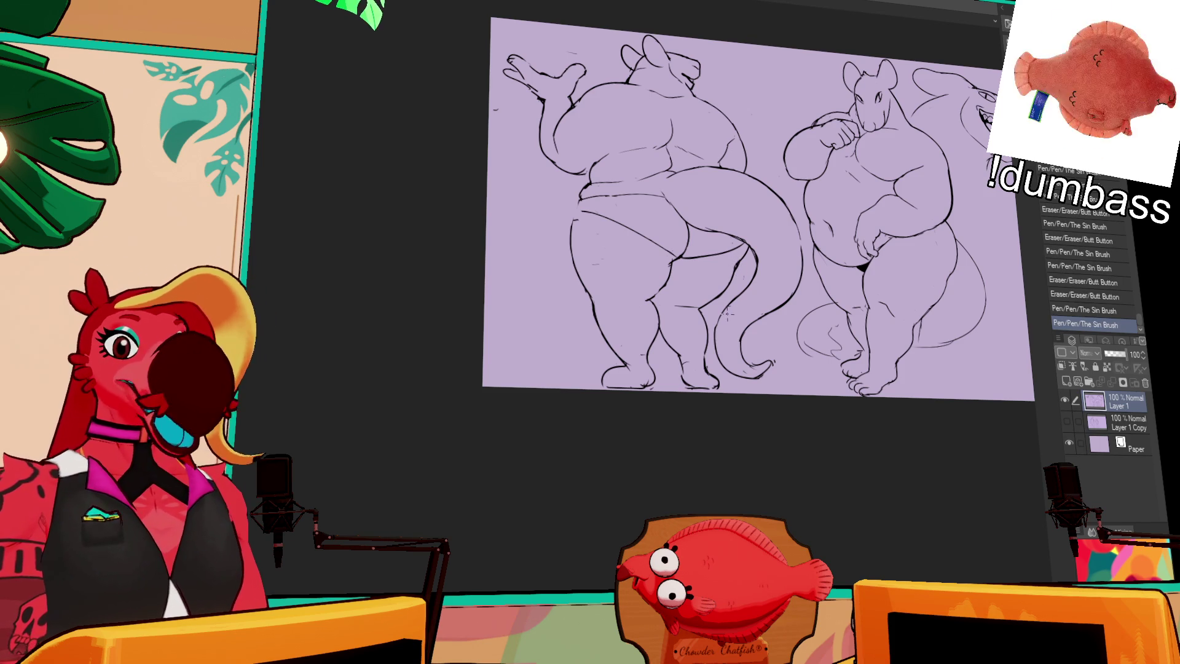
# Add and refine small strokes near the left figure's hip
pyautogui.moveTo(664, 277)
pyautogui.mouseDown()
pyautogui.moveTo(729, 296)
pyautogui.moveTo(729, 233)
pyautogui.mouseUp()
pyautogui.scroll(2, 796, 233)
pyautogui.moveTo(716, 272); pyautogui.dragTo(737, 221)
pyautogui.scroll(1, 830, 240)
pyautogui.scroll(1, 831, 239)
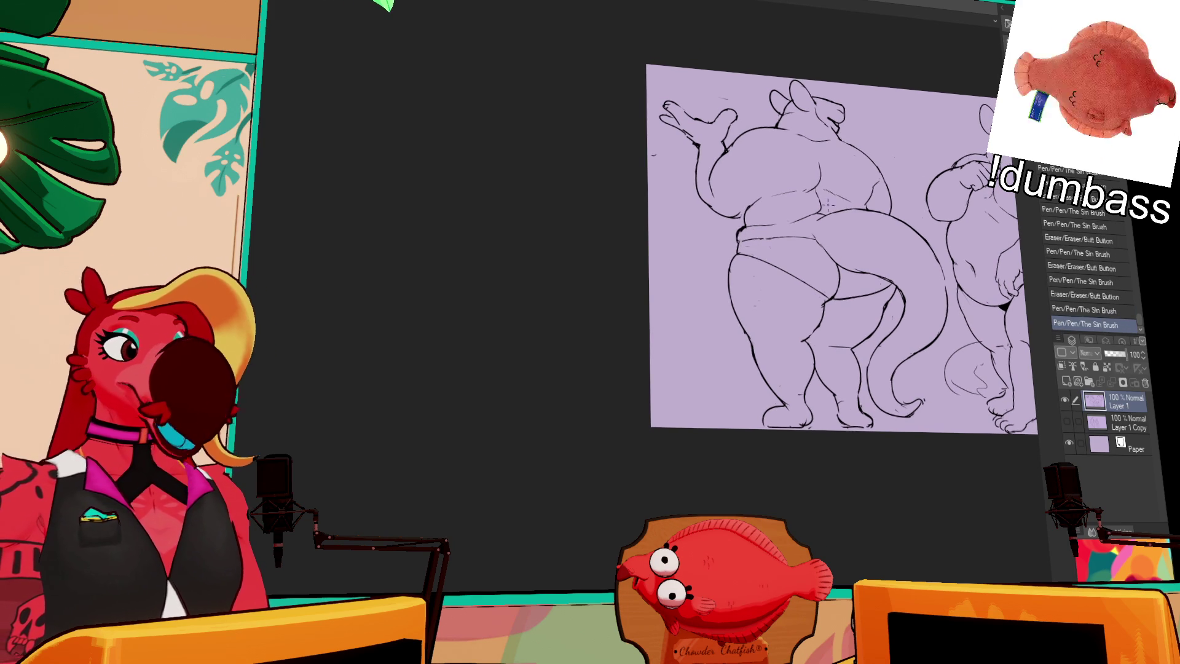
pyautogui.moveTo(735, 246); pyautogui.dragTo(743, 225)
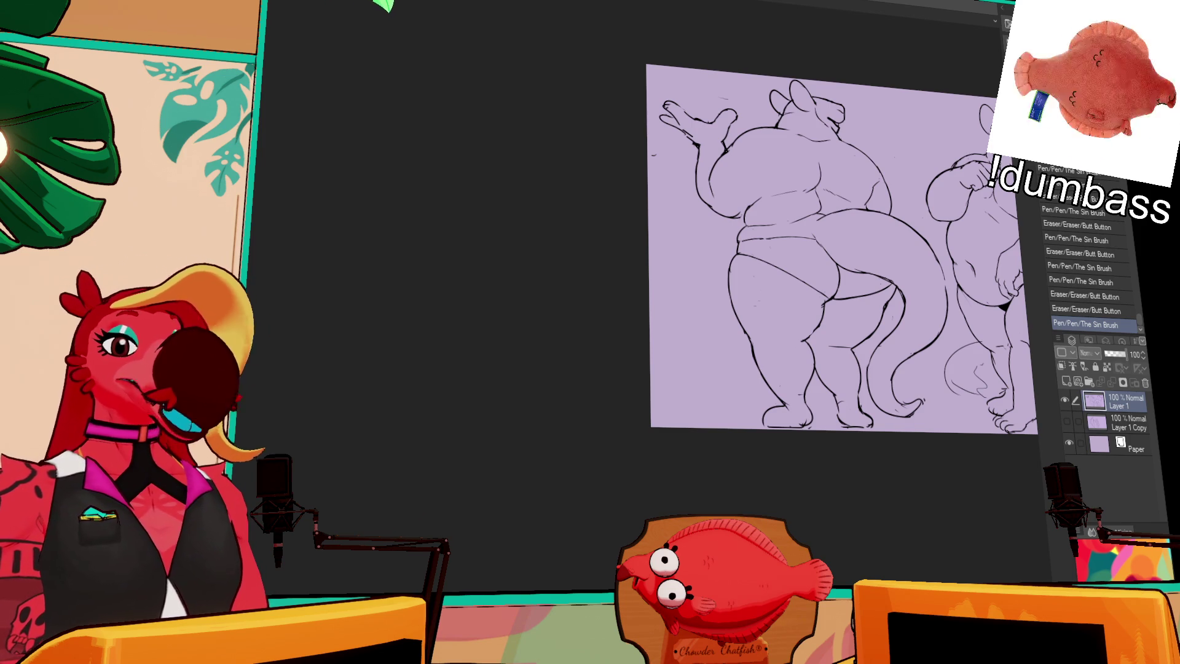
pyautogui.scroll(-2, 830, 259)
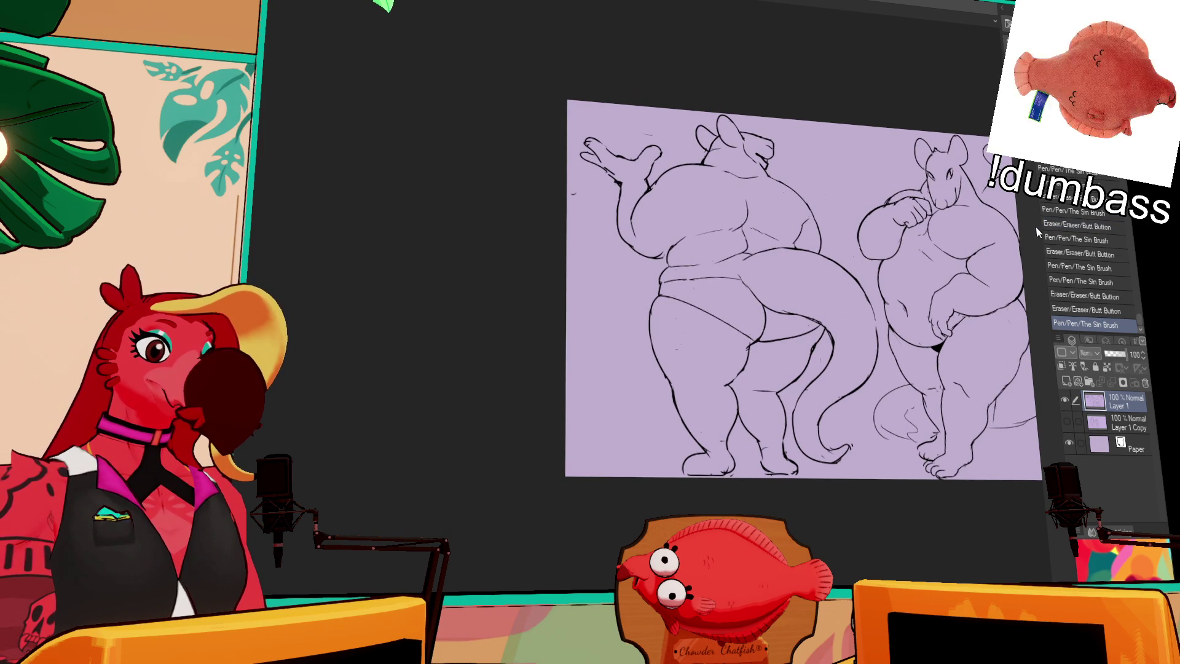
pyautogui.moveTo(923, 304)
pyautogui.mouseDown()
pyautogui.moveTo(954, 315)
pyautogui.moveTo(931, 301)
pyautogui.mouseUp()
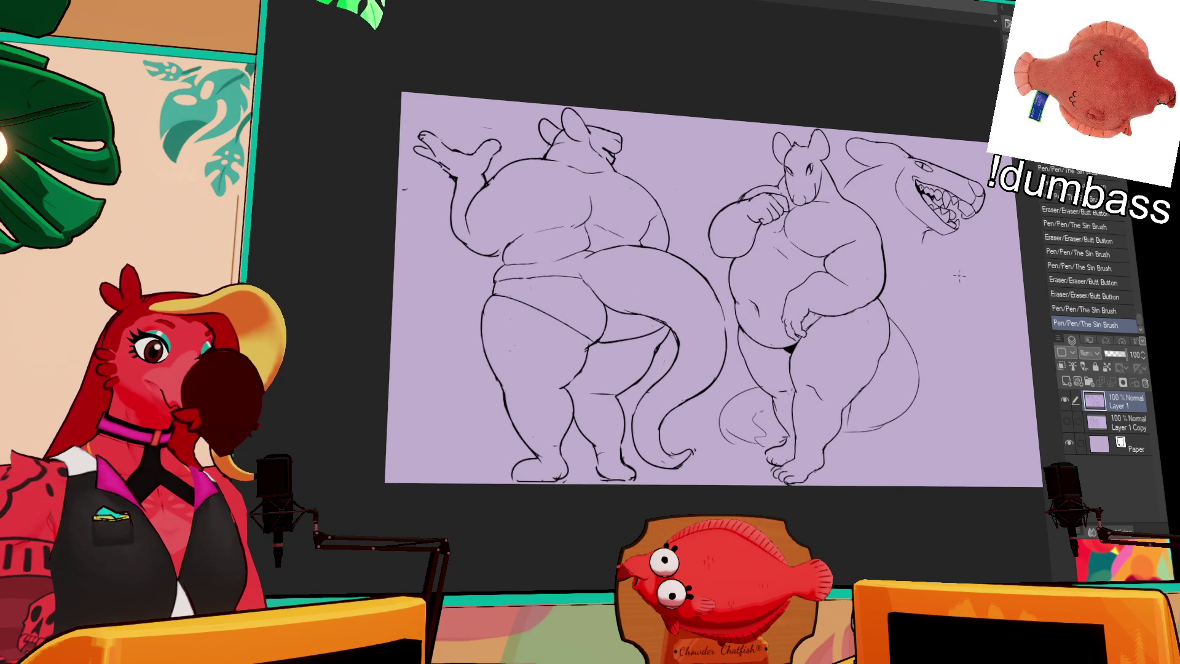
pyautogui.scroll(3, 934, 294)
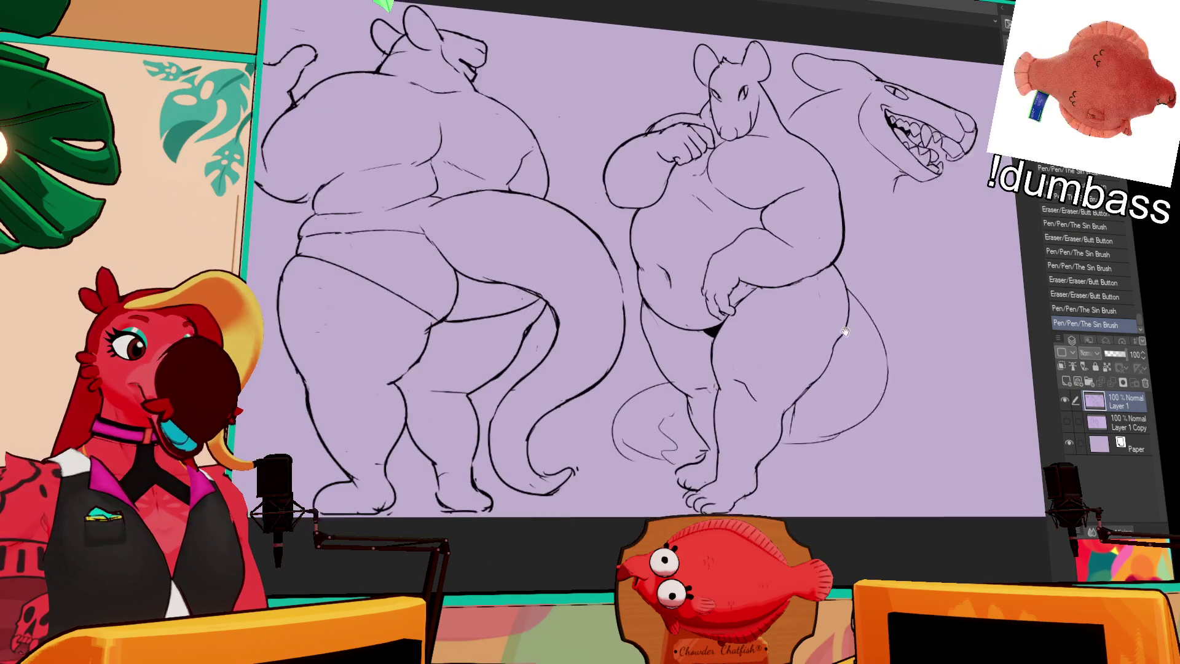
# Redraw the right figure's back and hip line and erase overlapping hip and tail strokes
pyautogui.moveTo(835, 271); pyautogui.dragTo(876, 415)
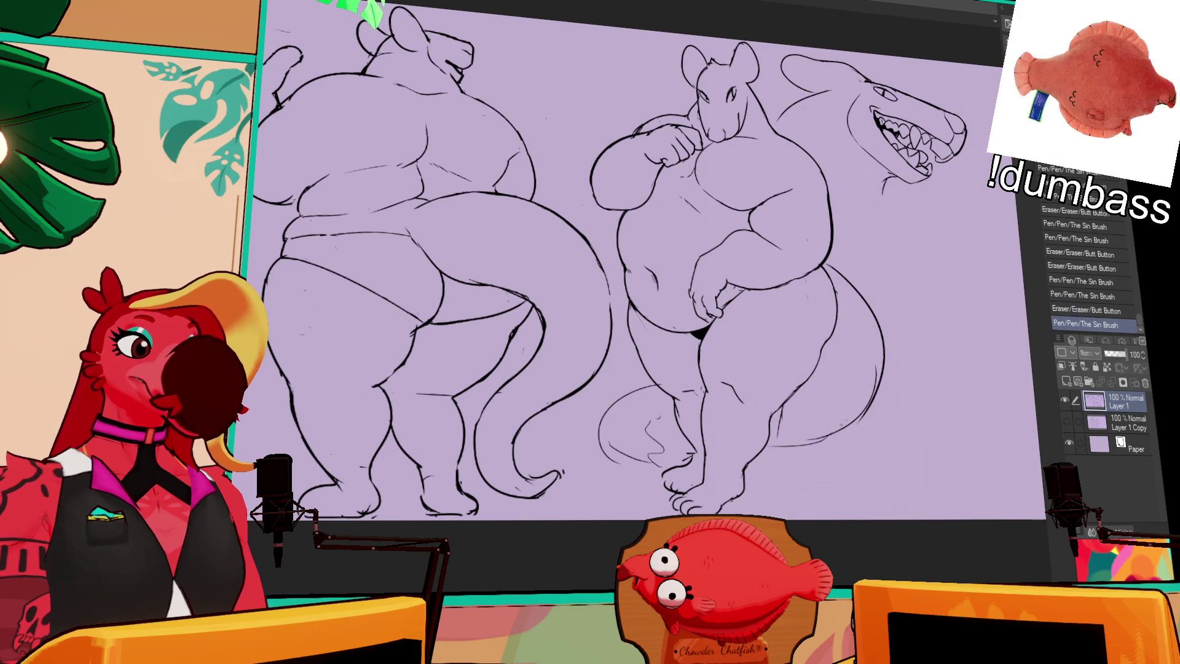
pyautogui.moveTo(871, 364); pyautogui.dragTo(835, 407)
pyautogui.moveTo(876, 369); pyautogui.dragTo(803, 450)
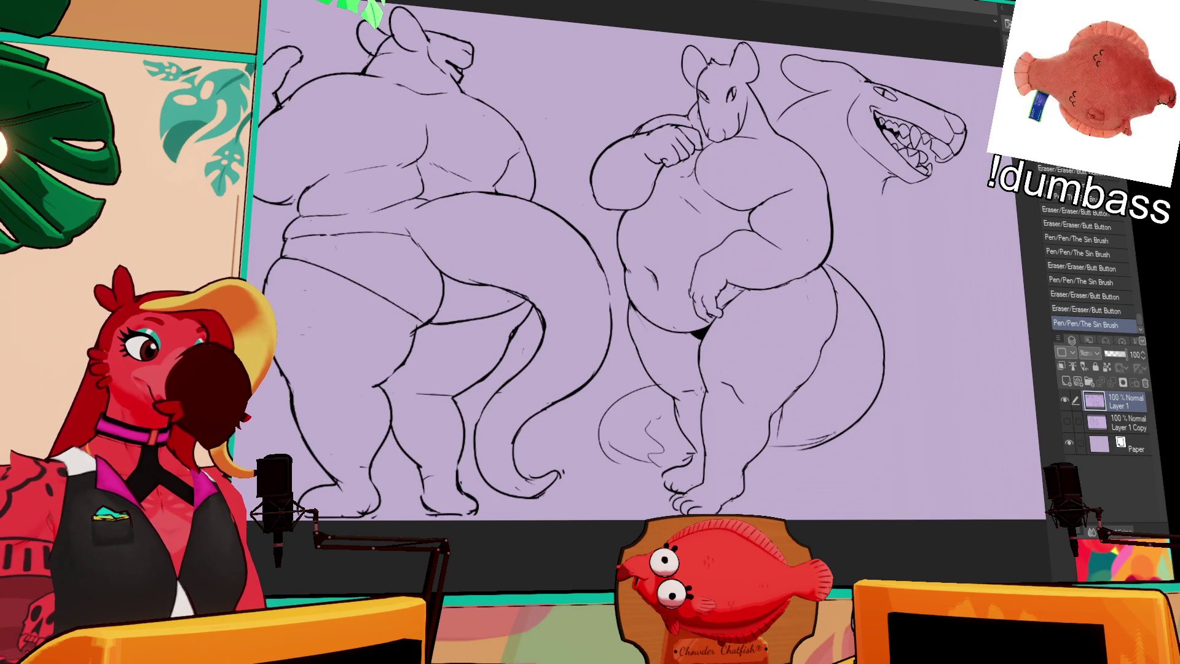
pyautogui.press('p')
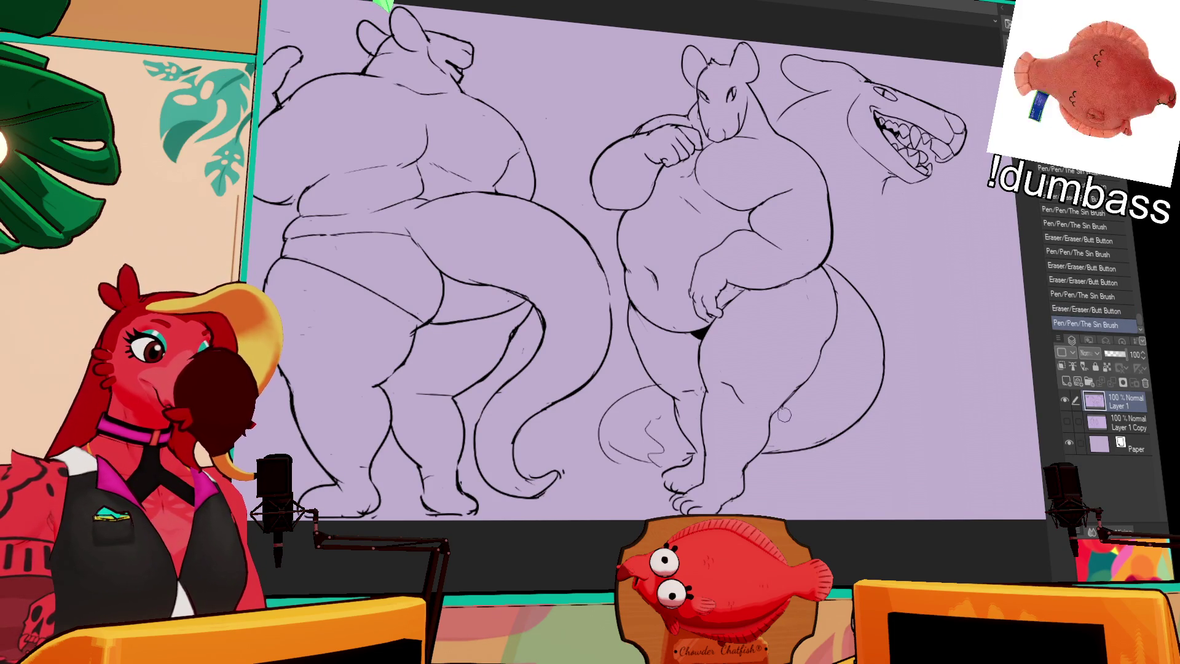
pyautogui.moveTo(784, 424); pyautogui.dragTo(876, 412)
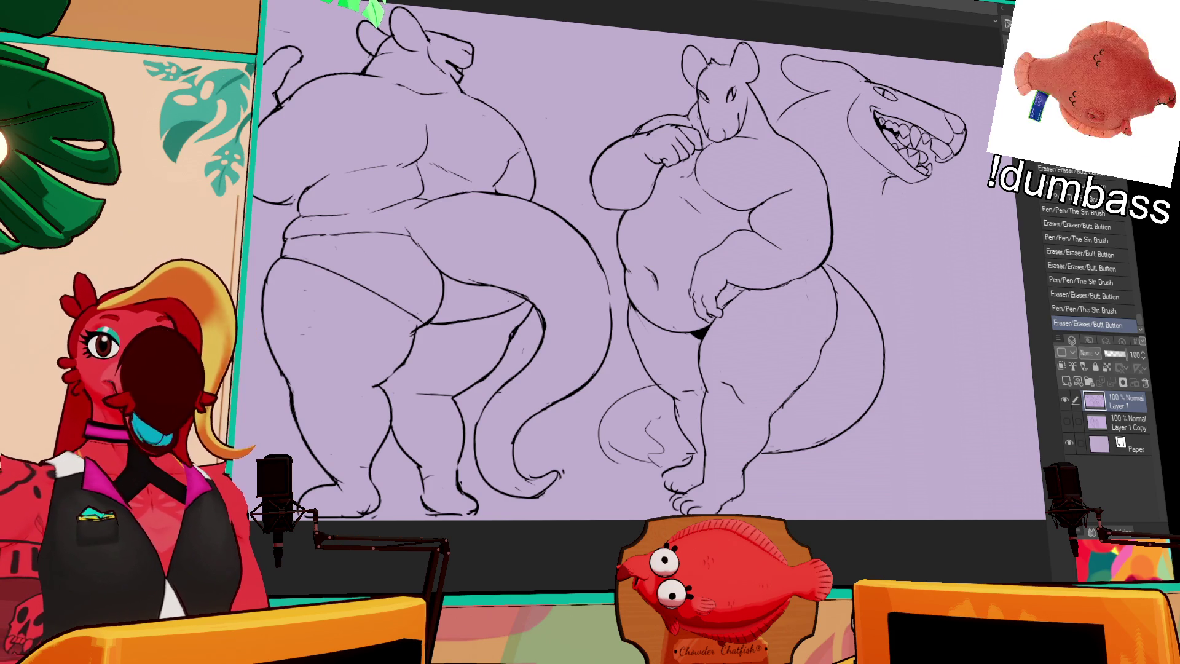
# Add belly strokes on the right figure, then undo back until the small circle near its foot is gone
pyautogui.moveTo(590, 276); pyautogui.dragTo(608, 295)
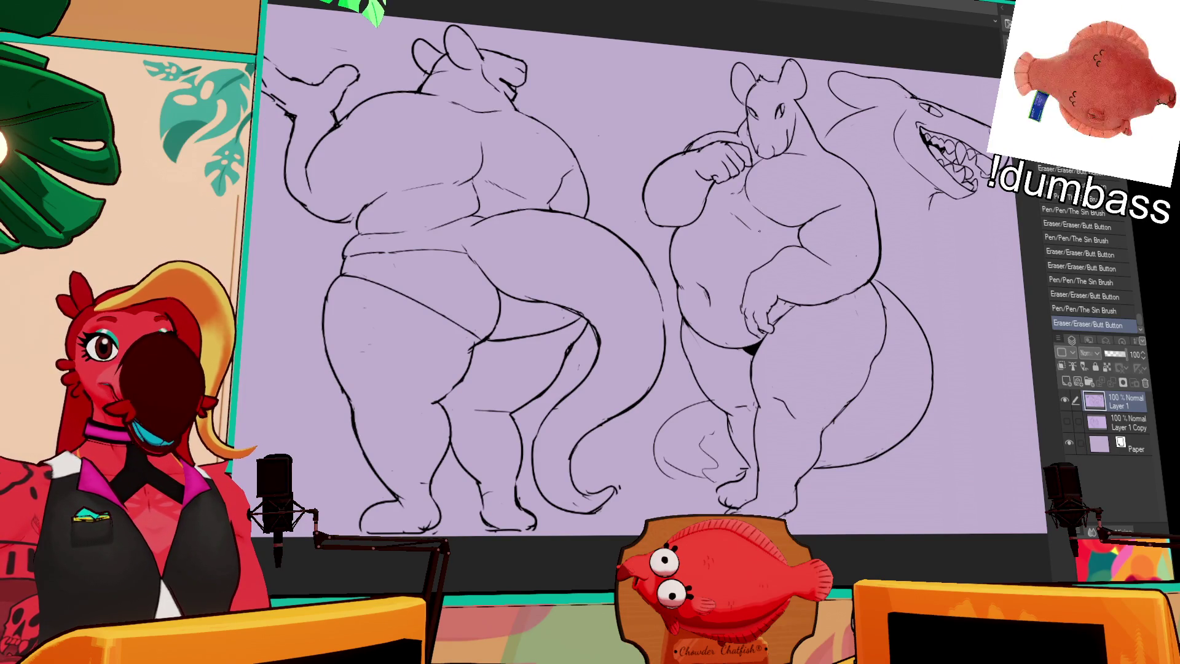
pyautogui.moveTo(590, 277); pyautogui.dragTo(607, 270)
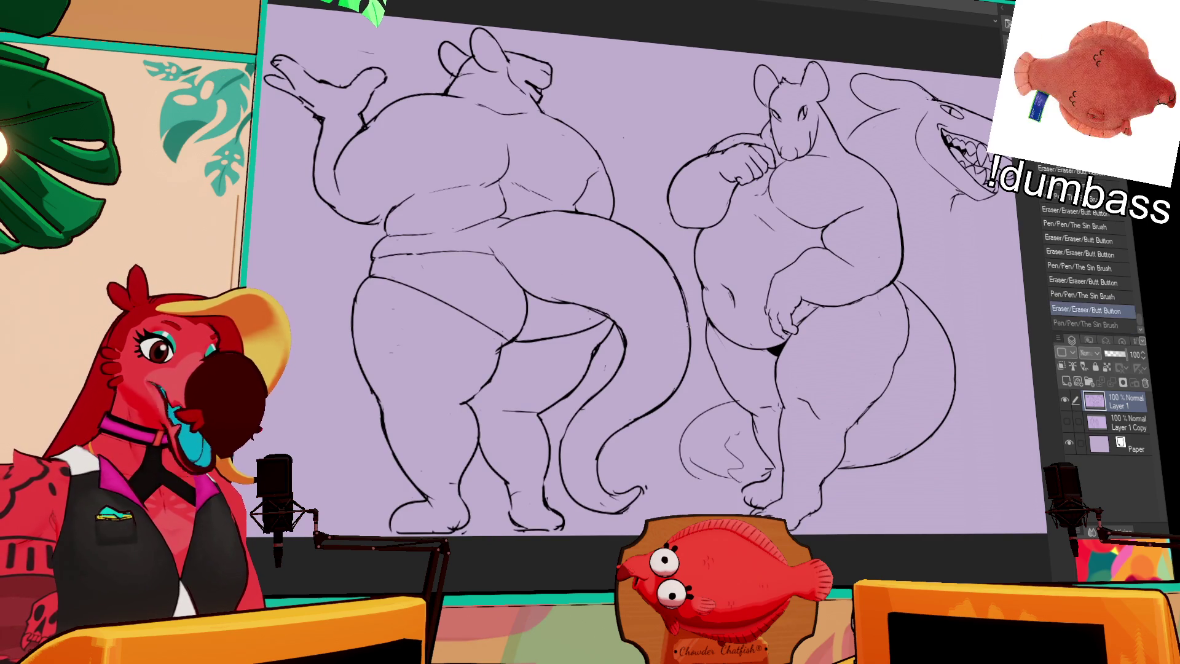
pyautogui.moveTo(680, 295); pyautogui.dragTo(683, 332)
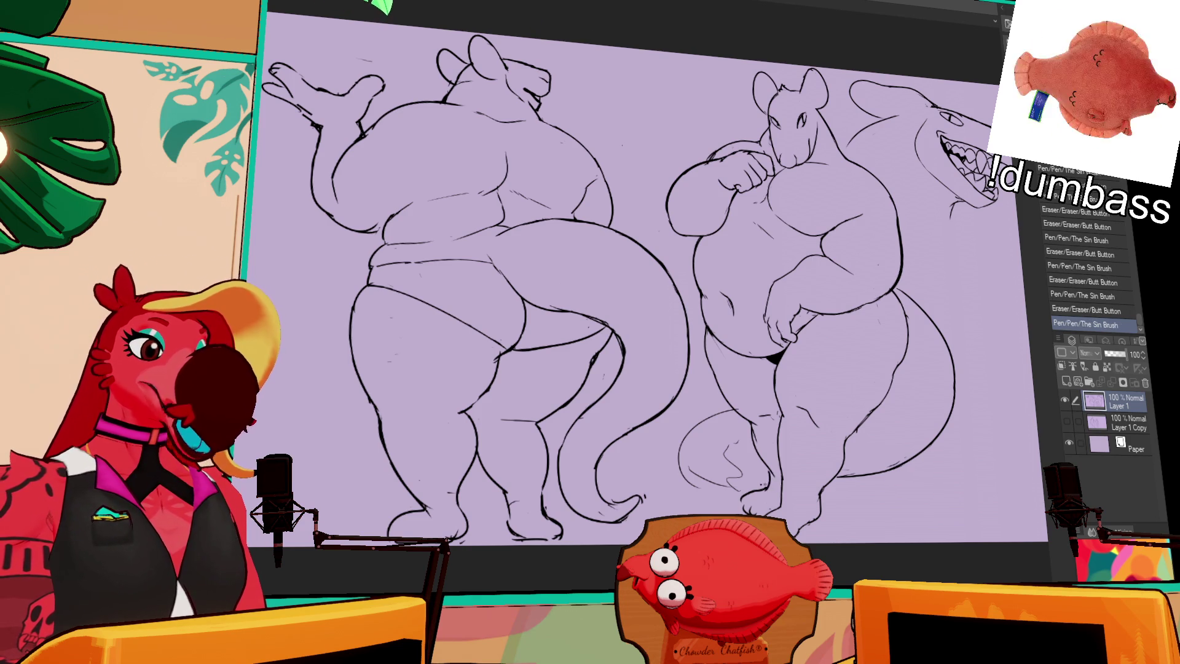
pyautogui.hotkey('ctrl', 'z')
pyautogui.hotkey('ctrl', 'z')
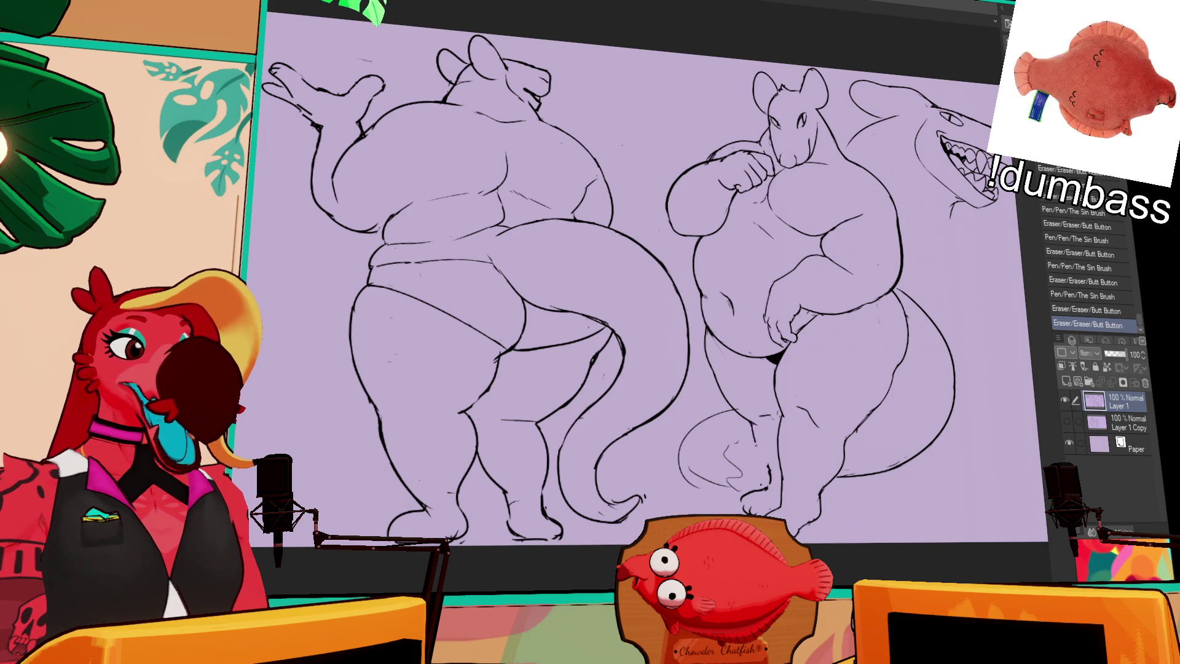
pyautogui.hotkey('ctrl', 'z')
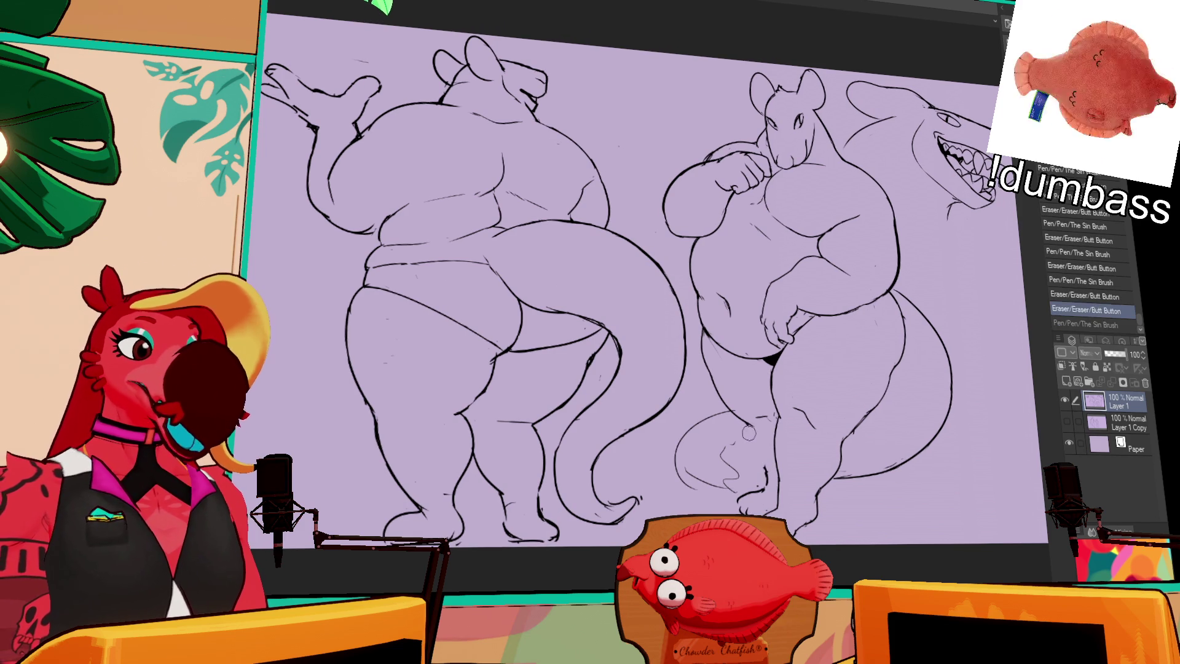
pyautogui.hotkey('ctrl', 'z')
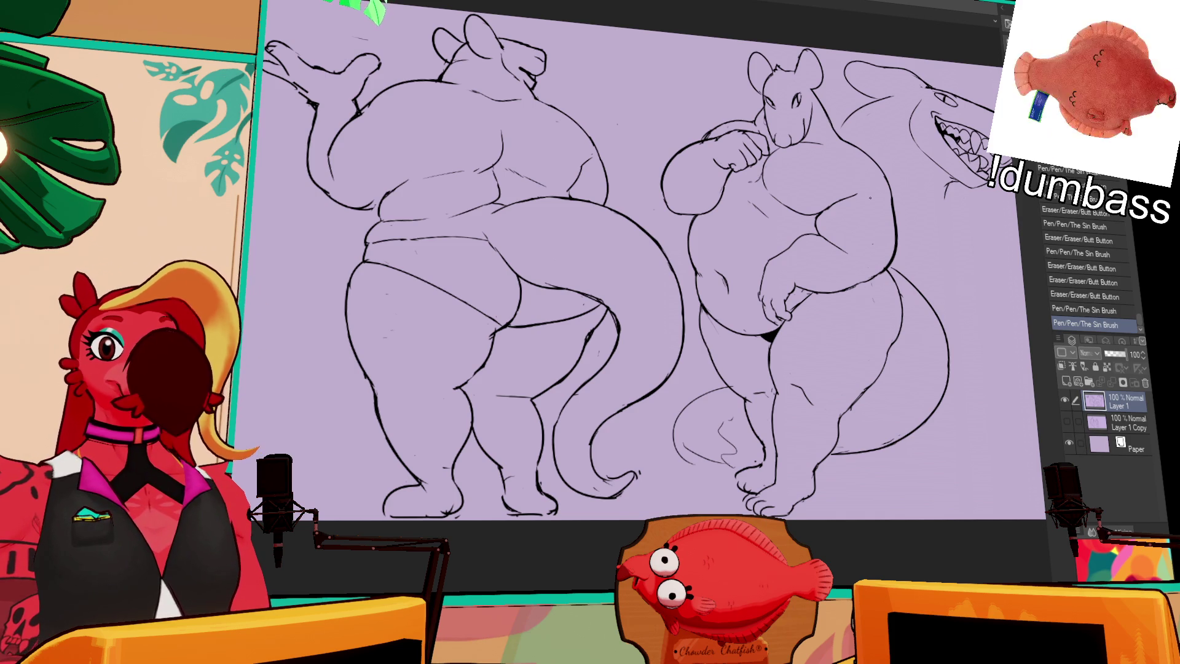
pyautogui.scroll(-1, 646, 277)
# Undo recent neck and chest strokes so the right figure's chest has no nipple circle
pyautogui.hotkey('ctrl', 'z')
pyautogui.hotkey('ctrl', 'z')
pyautogui.hotkey('ctrl', 'z')
pyautogui.hotkey('ctrl', 'z')
pyautogui.hotkey('ctrl', 'z')
pyautogui.hotkey('ctrl', 'z')
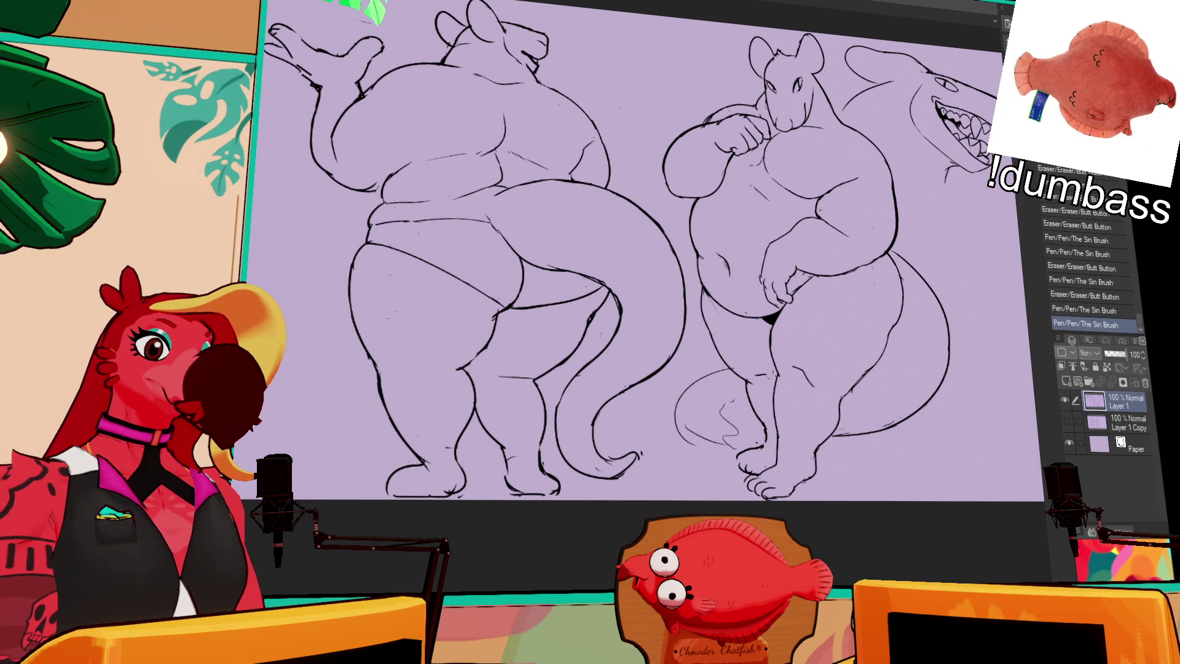
pyautogui.hotkey('ctrl', 'z')
pyautogui.hotkey('ctrl', 'z')
pyautogui.hotkey('ctrl', 'z')
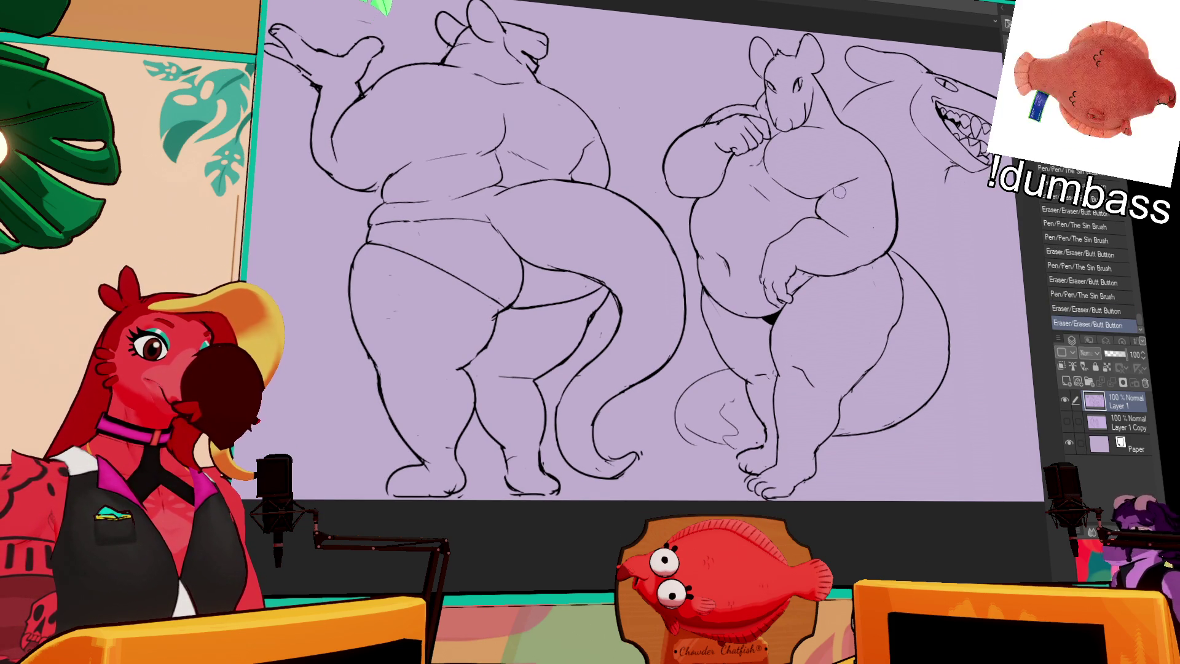
pyautogui.hotkey('ctrl', 'z')
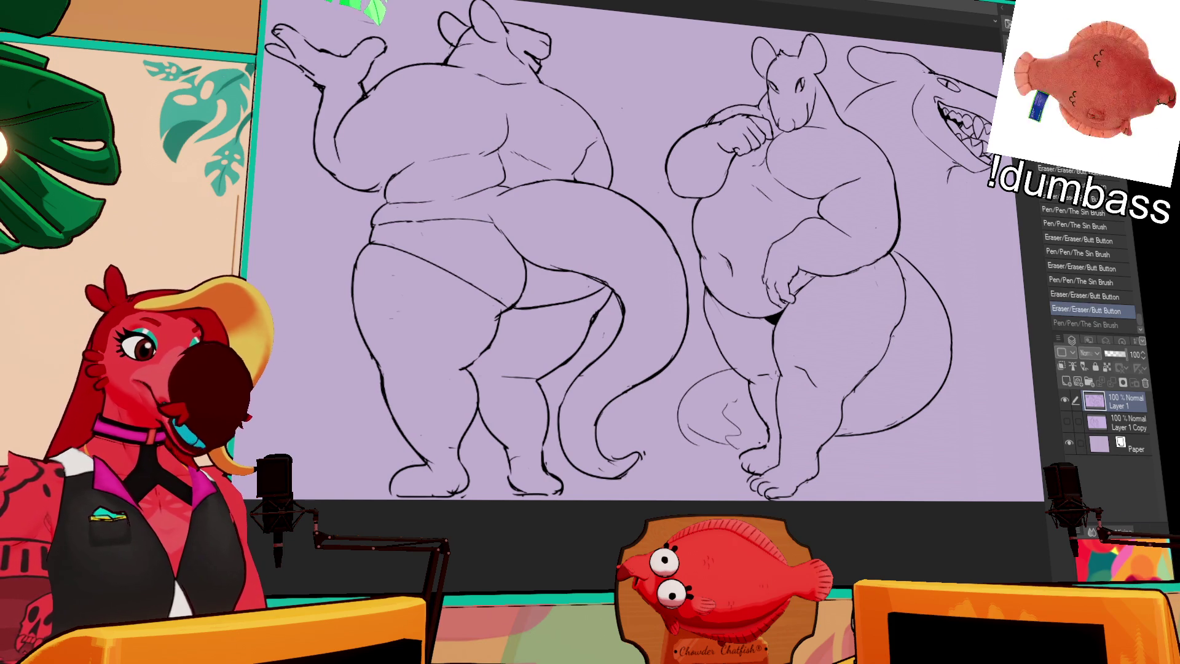
# Lasso the right figure's lower body and tail and rotate it slightly with Free Transform
pyautogui.moveTo(706, 286)
pyautogui.mouseDown()
pyautogui.moveTo(850, 456)
pyautogui.moveTo(975, 316)
pyautogui.mouseUp()
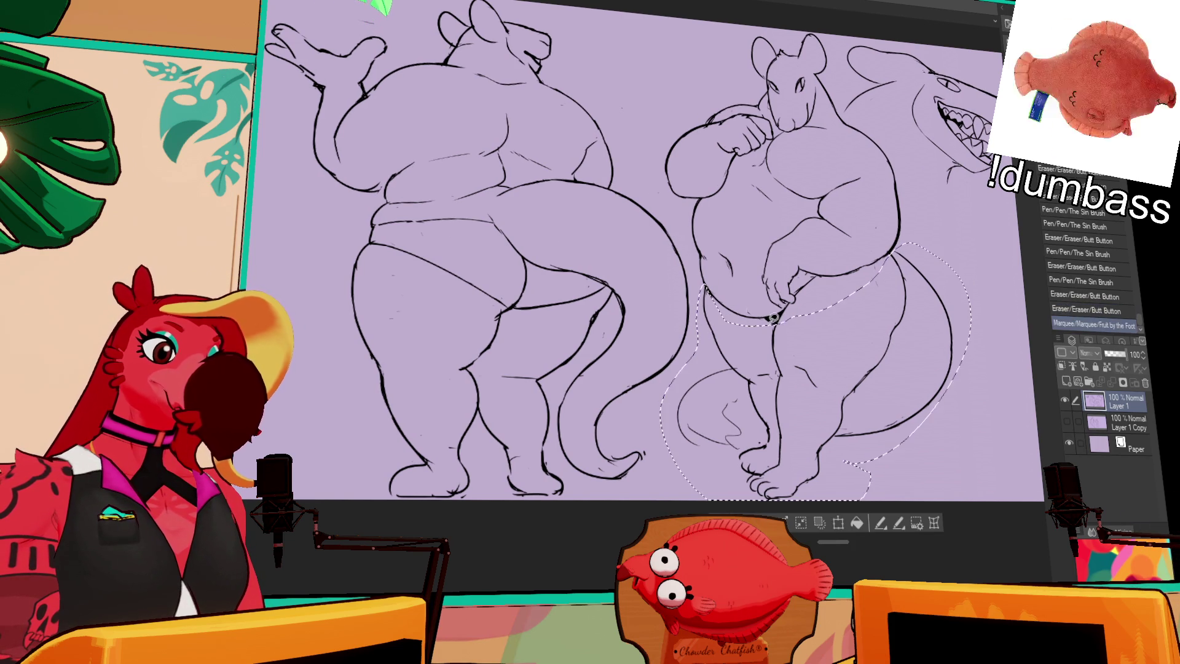
pyautogui.hotkey('ctrl', 't')
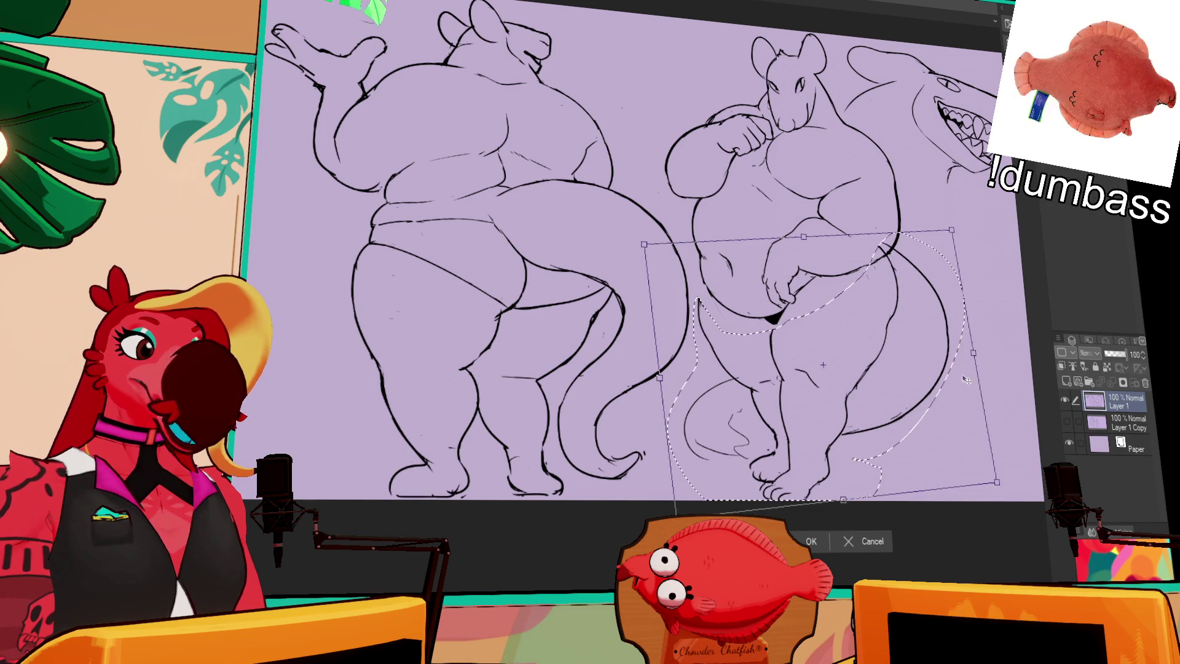
pyautogui.moveTo(1004, 369)
pyautogui.mouseDown()
pyautogui.moveTo(1003, 358)
pyautogui.moveTo(944, 393)
pyautogui.mouseUp()
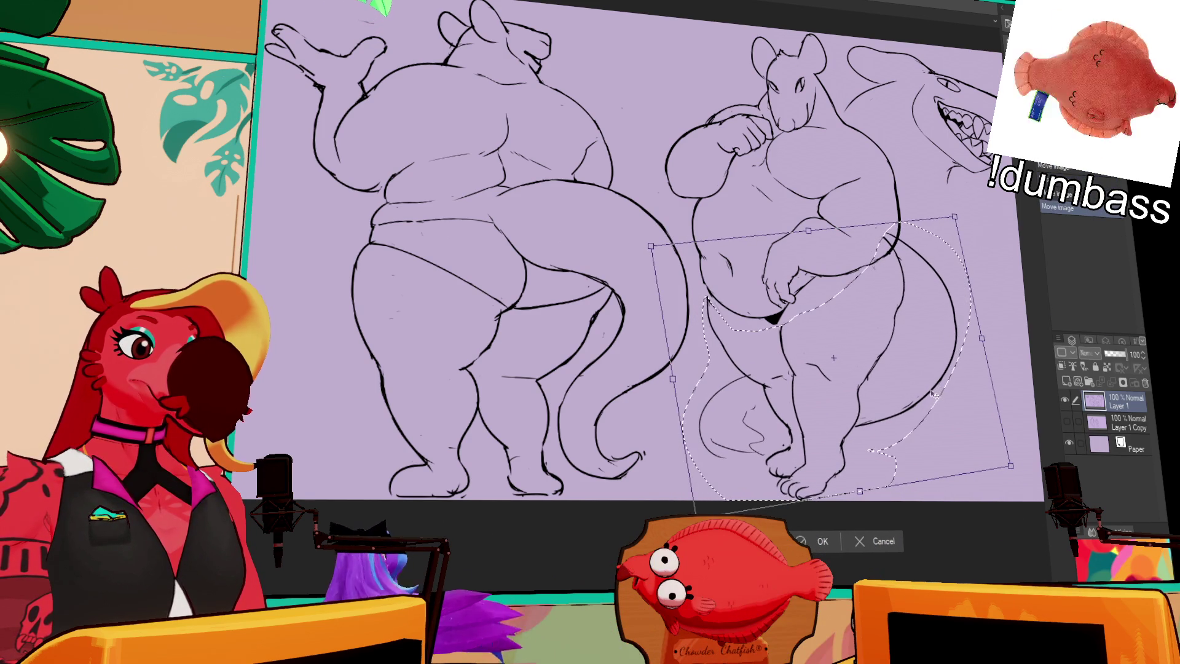
pyautogui.press('Return')
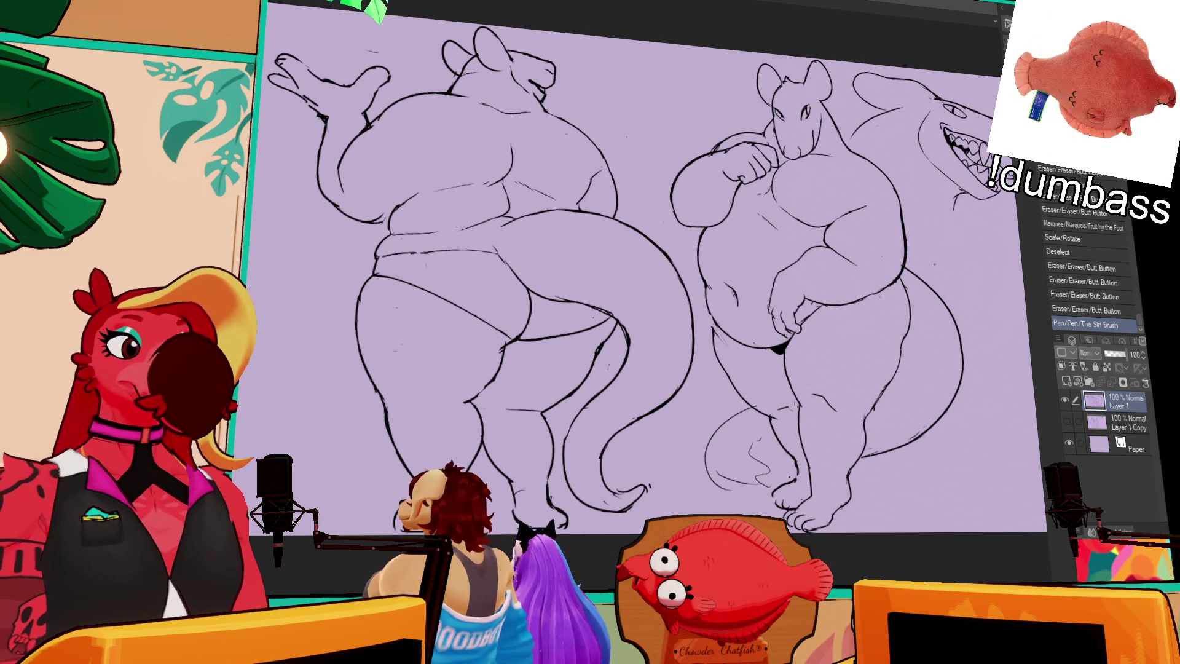
pyautogui.scroll(2, 810, 343)
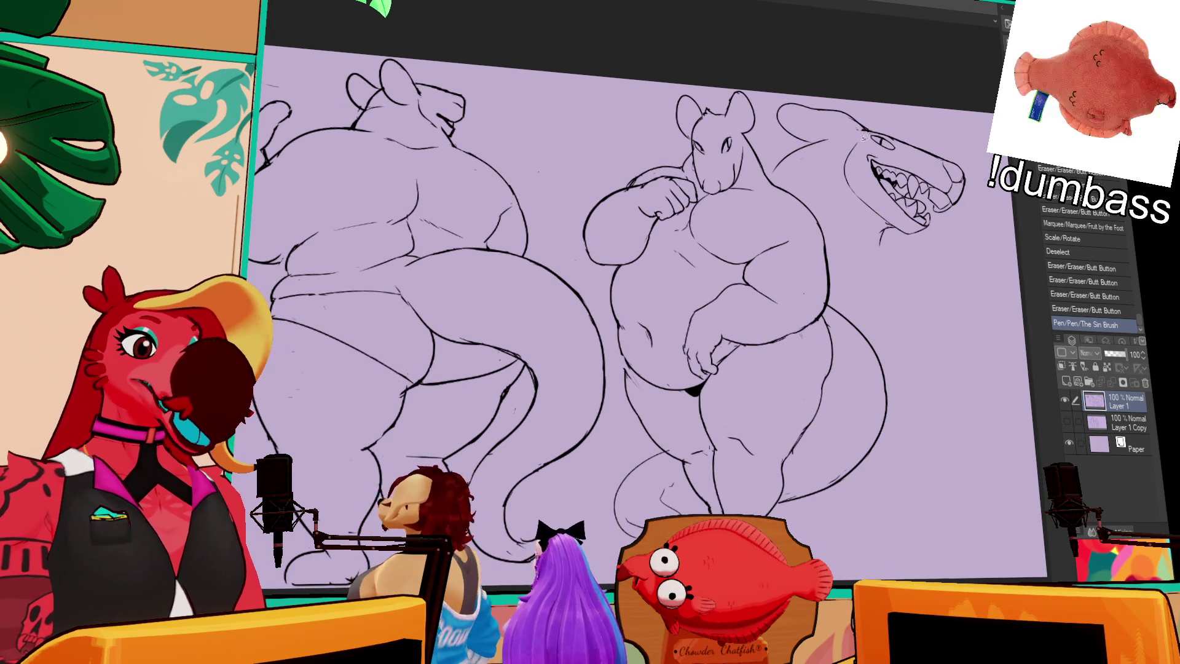
# Outline the shark head's eye, clear the outline, then undo and restore it
pyautogui.moveTo(862, 129); pyautogui.dragTo(908, 148)
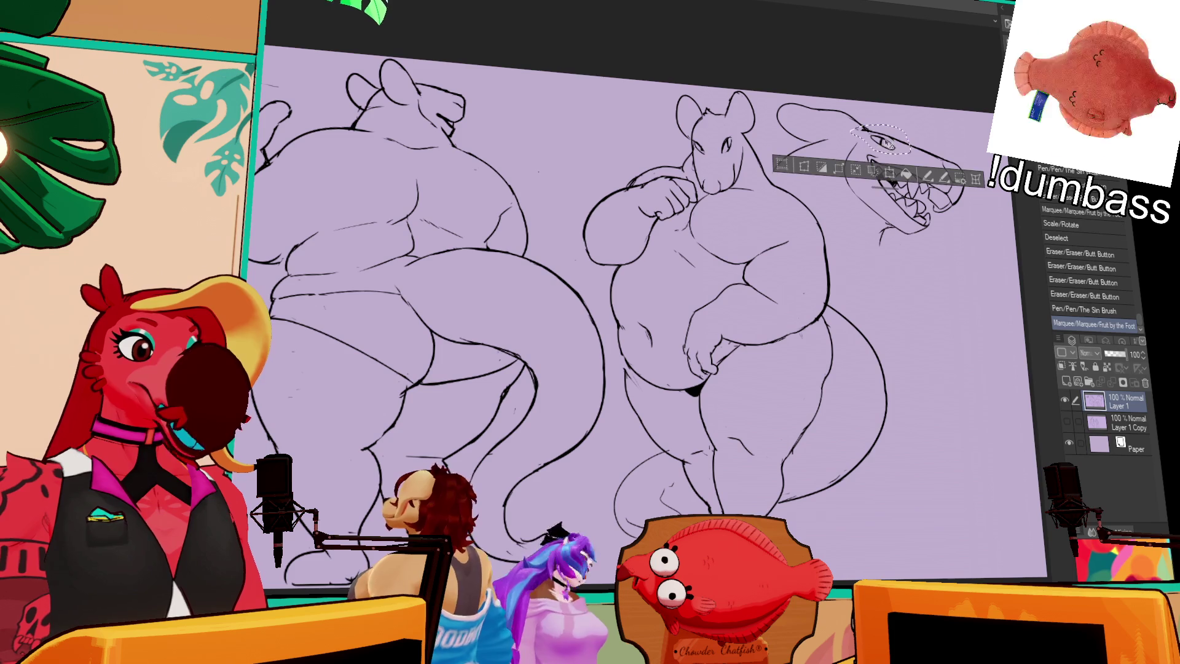
pyautogui.hotkey('ctrl', 'd')
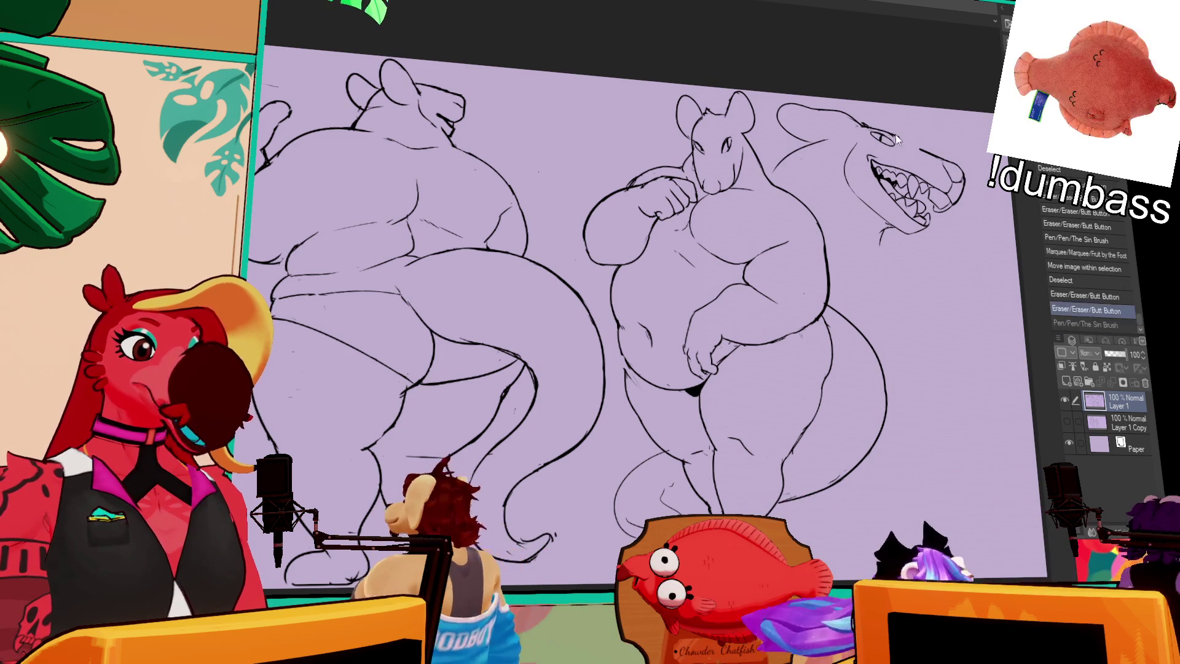
pyautogui.hotkey('ctrl', 'z')
pyautogui.hotkey('ctrl', 'y')
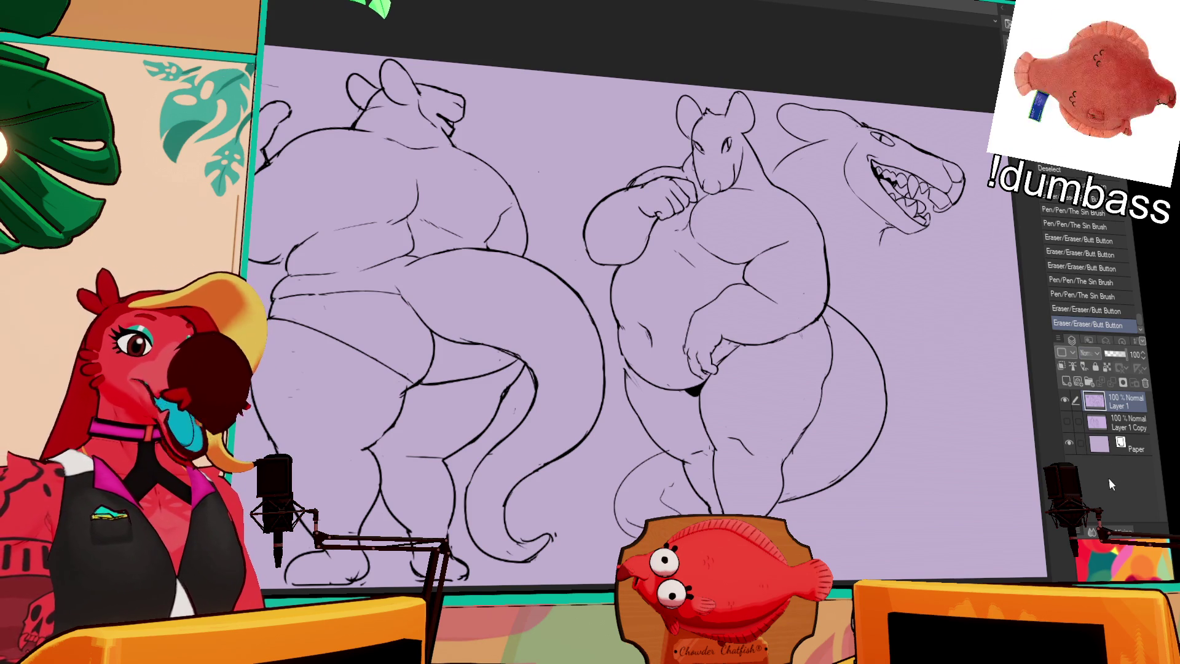
pyautogui.scroll(-2, 799, 418)
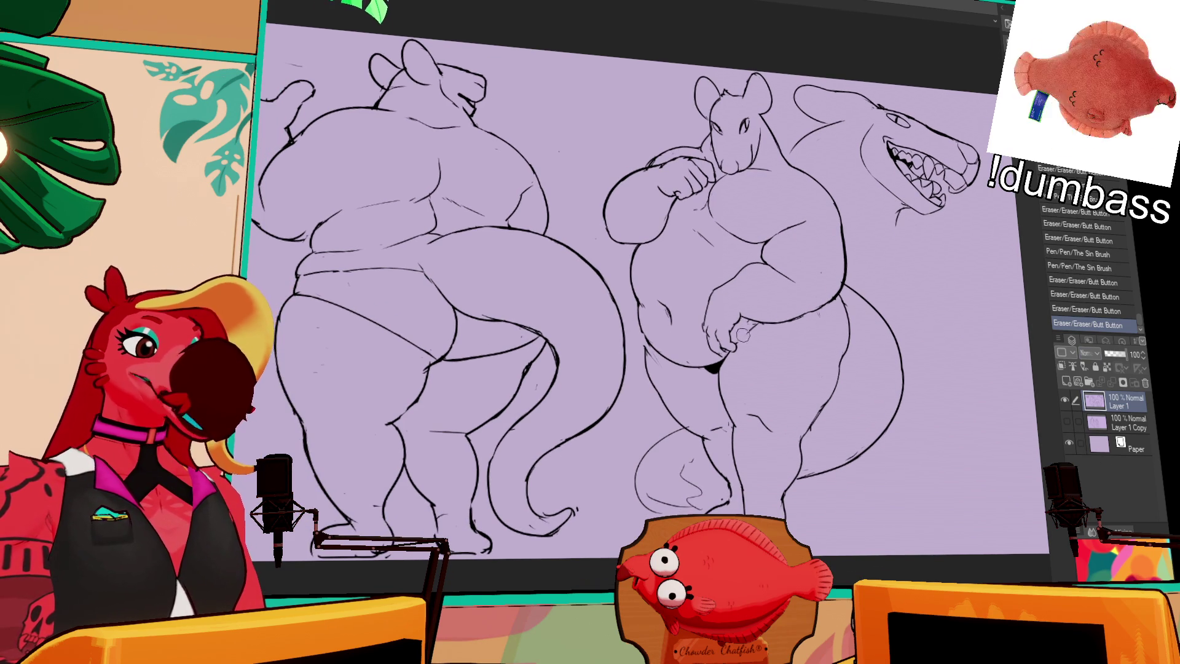
pyautogui.scroll(2, 743, 333)
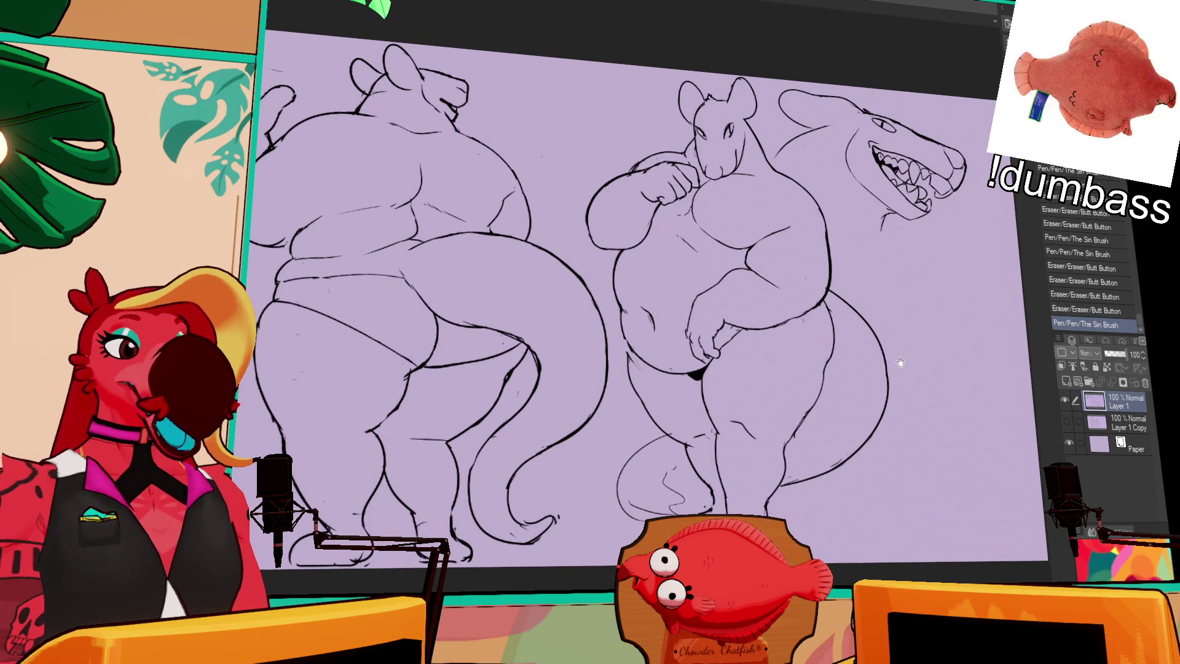
pyautogui.scroll(1, 627, 305)
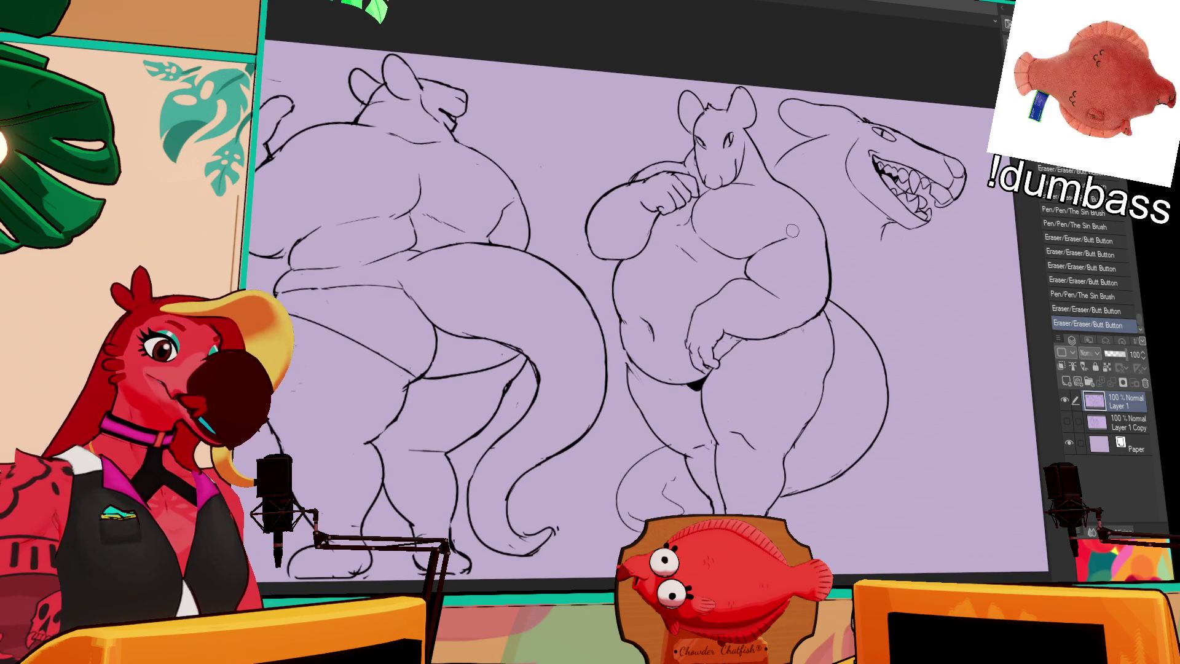
pyautogui.scroll(1, 784, 230)
pyautogui.scroll(-2, 866, 250)
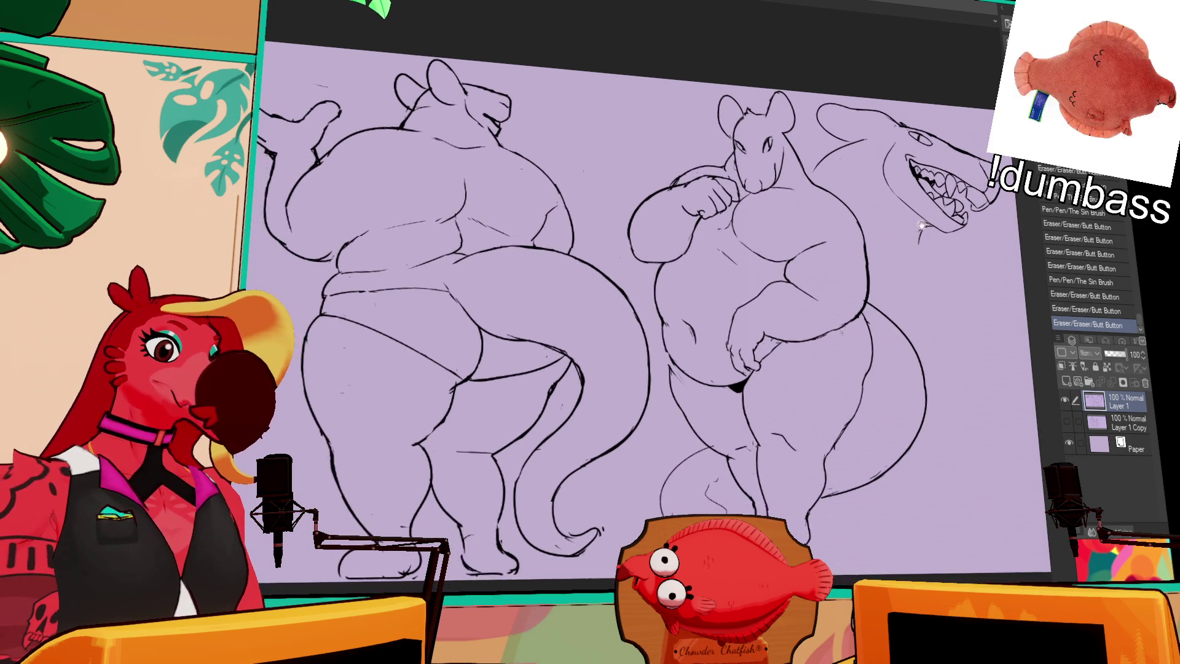
# Erase the stray belly mark on the right character and sketch rough strokes near its tail tip
pyautogui.moveTo(830, 230); pyautogui.dragTo(806, 214)
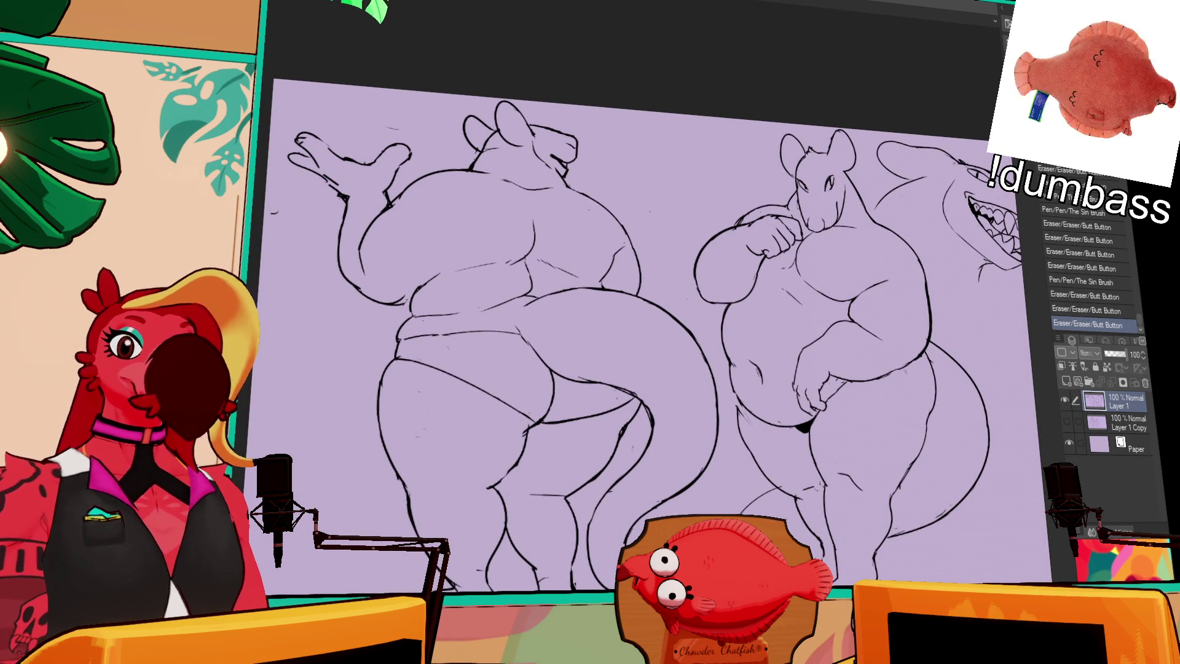
pyautogui.moveTo(645, 304); pyautogui.dragTo(645, 231)
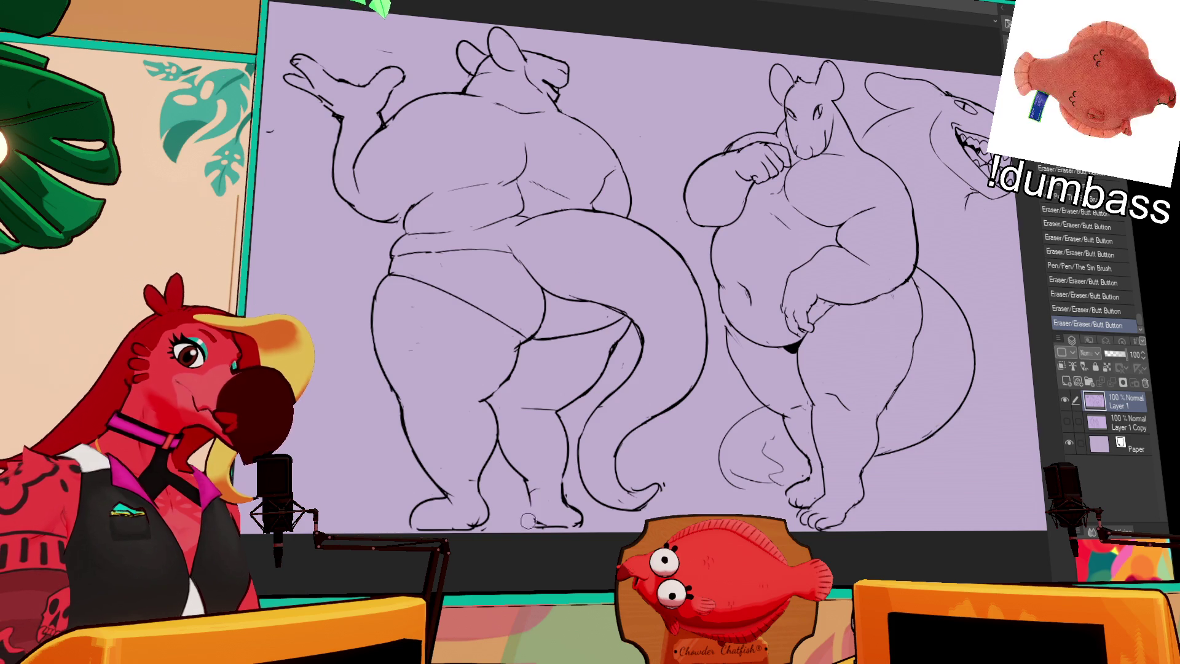
pyautogui.hotkey('ctrl', 'z')
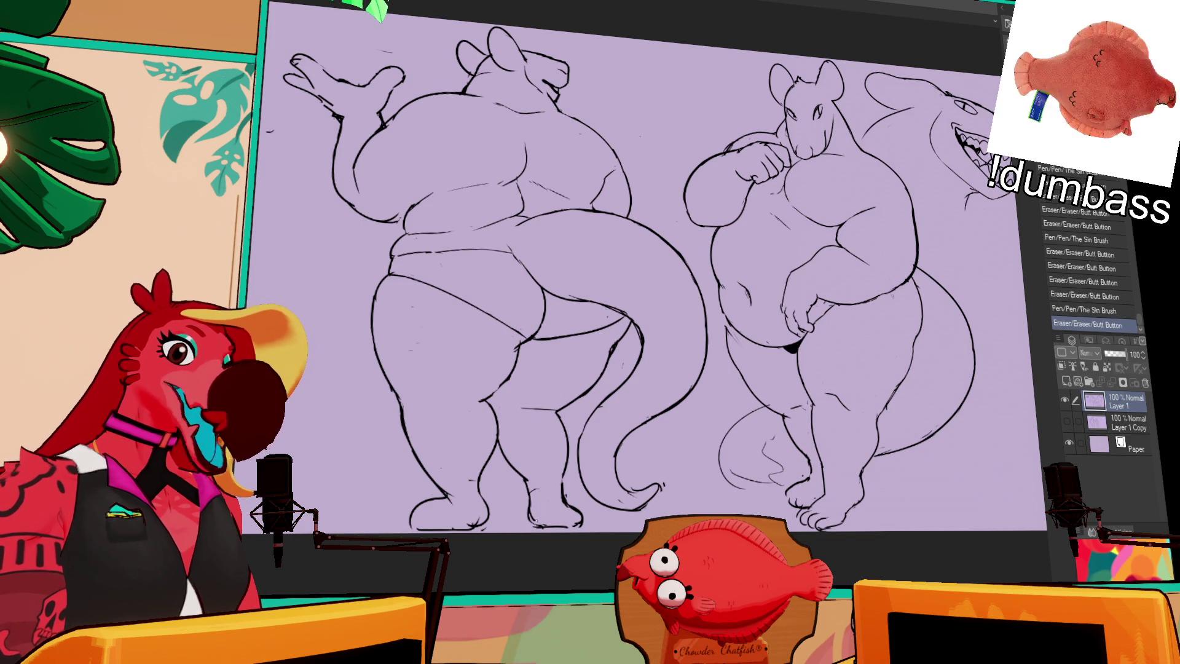
pyautogui.moveTo(646, 276); pyautogui.dragTo(646, 285)
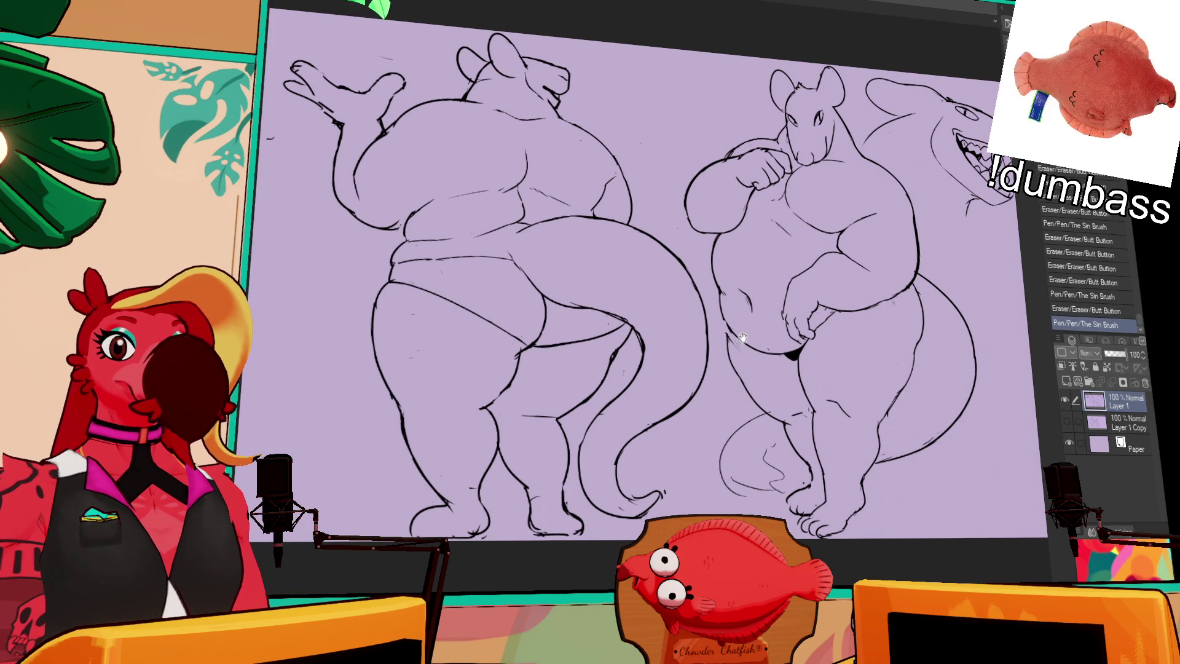
pyautogui.moveTo(740, 340); pyautogui.dragTo(756, 313)
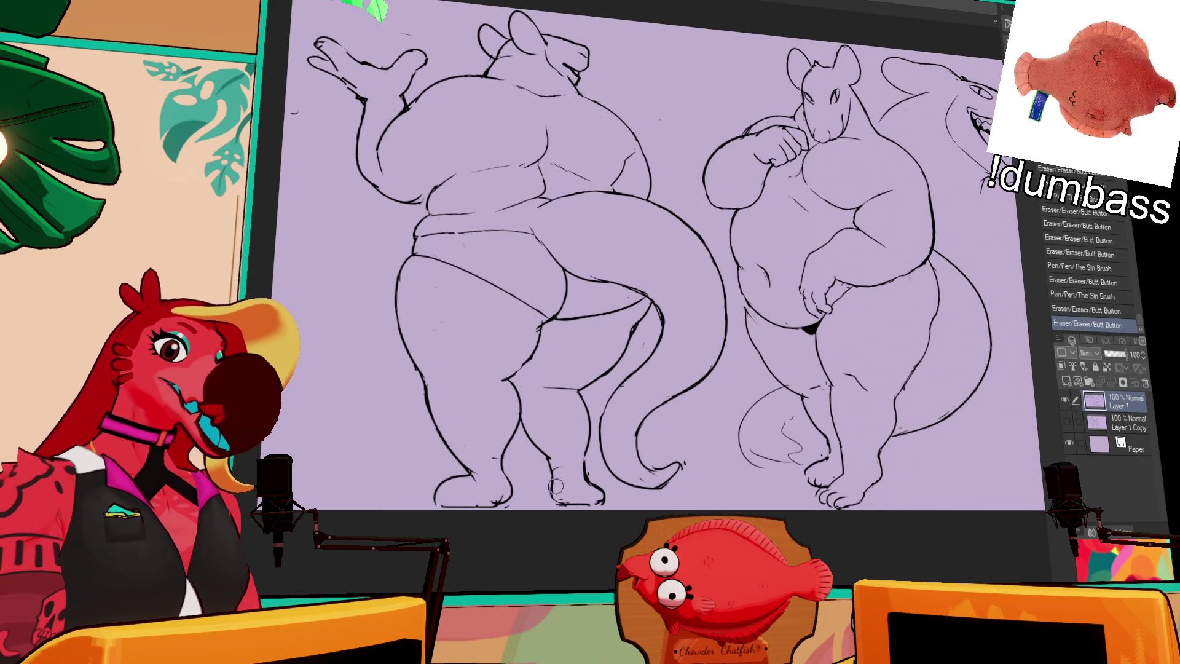
pyautogui.moveTo(645, 276); pyautogui.dragTo(664, 265)
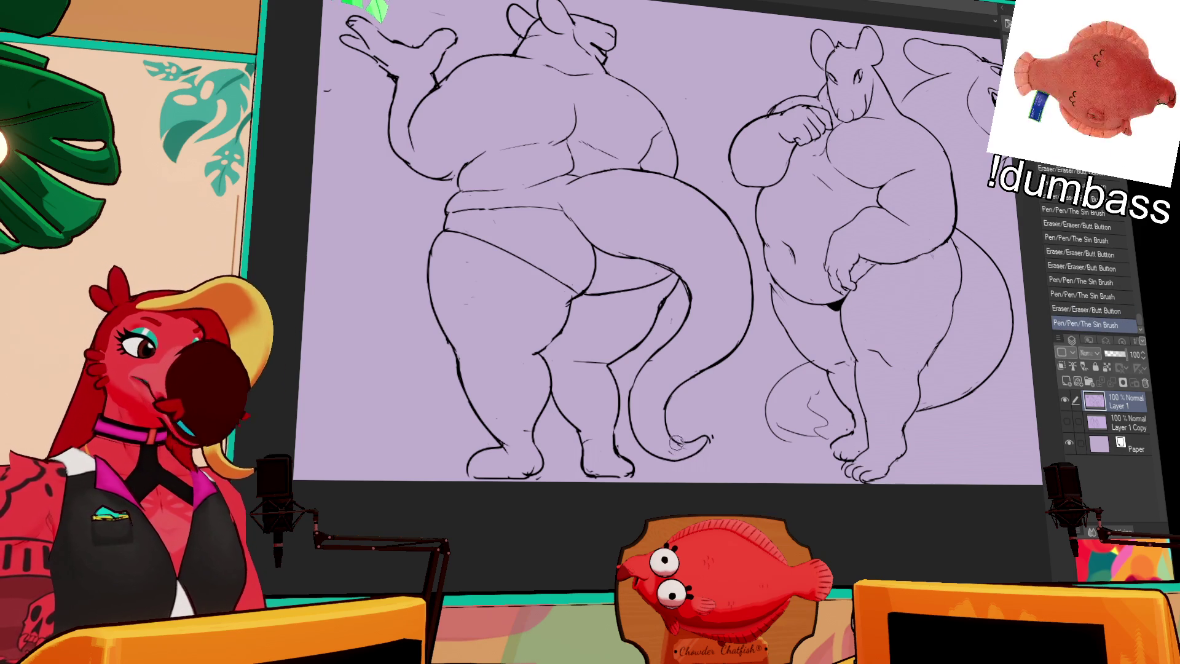
pyautogui.hotkey('ctrl', 'z')
pyautogui.hotkey('ctrl', 'z')
pyautogui.hotkey('ctrl', 'z')
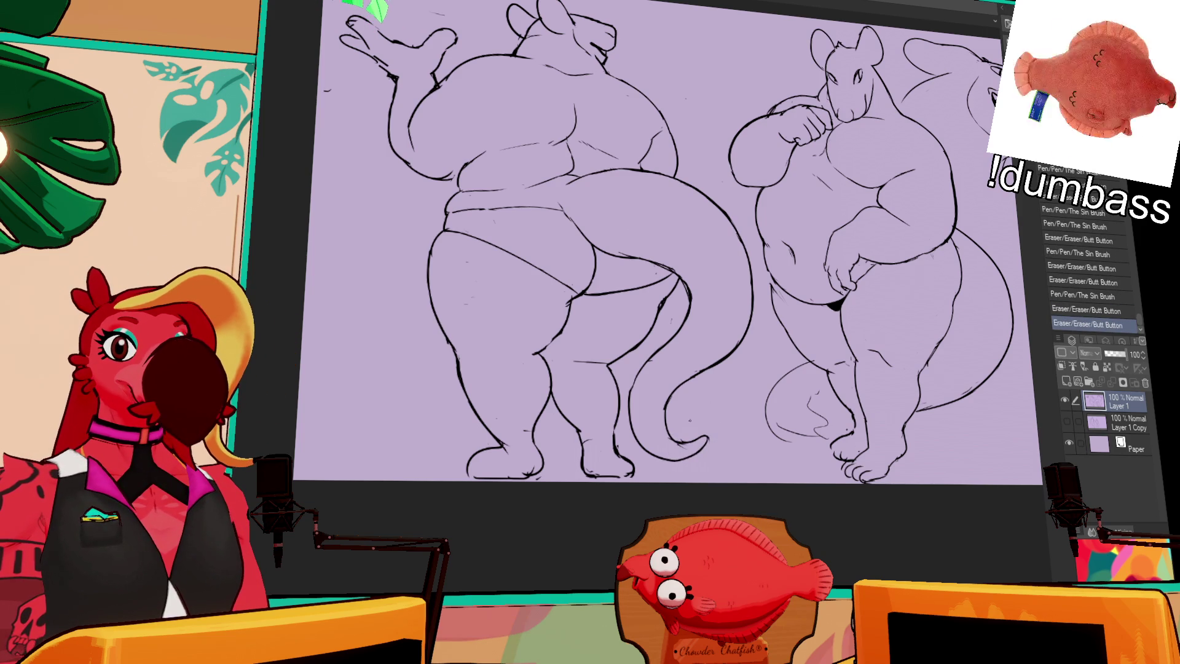
pyautogui.press('space')
pyautogui.moveTo(811, 415); pyautogui.dragTo(844, 447)
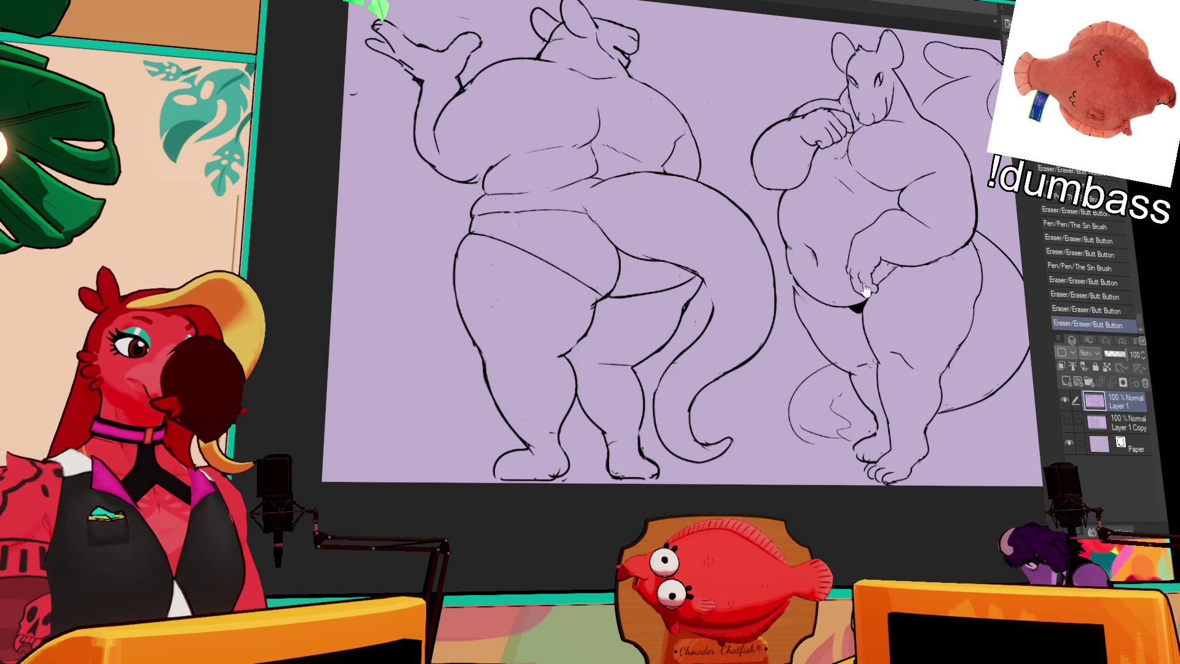
# Erase part of the tail sketch lines beside the right figure's feet
pyautogui.moveTo(812, 396); pyautogui.dragTo(844, 420)
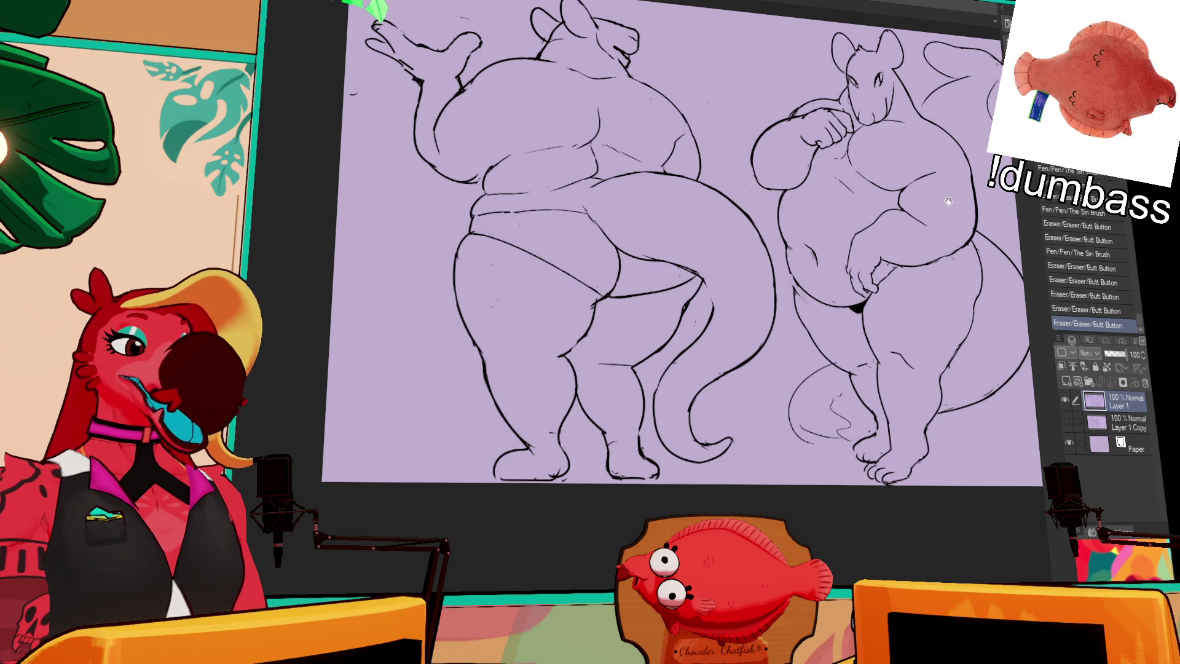
# Erase the small spiral and stray marks near the right rodent's foot
pyautogui.moveTo(954, 372); pyautogui.dragTo(961, 391)
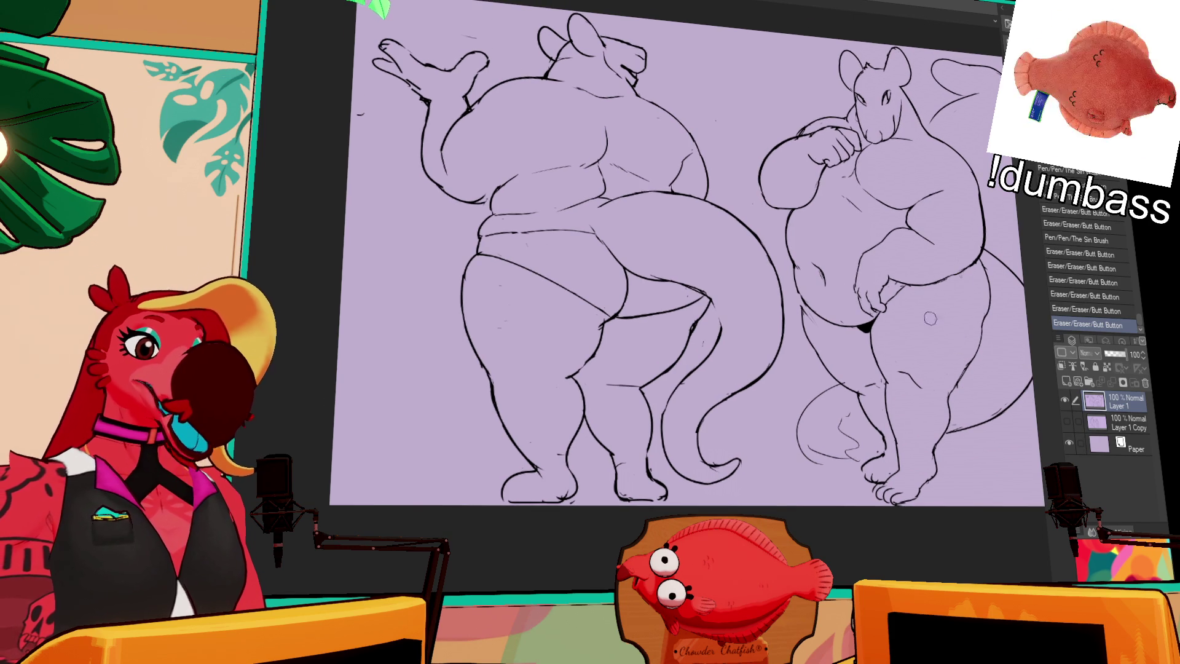
pyautogui.moveTo(848, 413)
pyautogui.mouseDown()
pyautogui.moveTo(853, 442)
pyautogui.moveTo(839, 466)
pyautogui.moveTo(861, 466)
pyautogui.moveTo(798, 456)
pyautogui.moveTo(821, 462)
pyautogui.mouseUp()
pyautogui.hotkey('ctrl', 'z')
pyautogui.hotkey('ctrl', 'z')
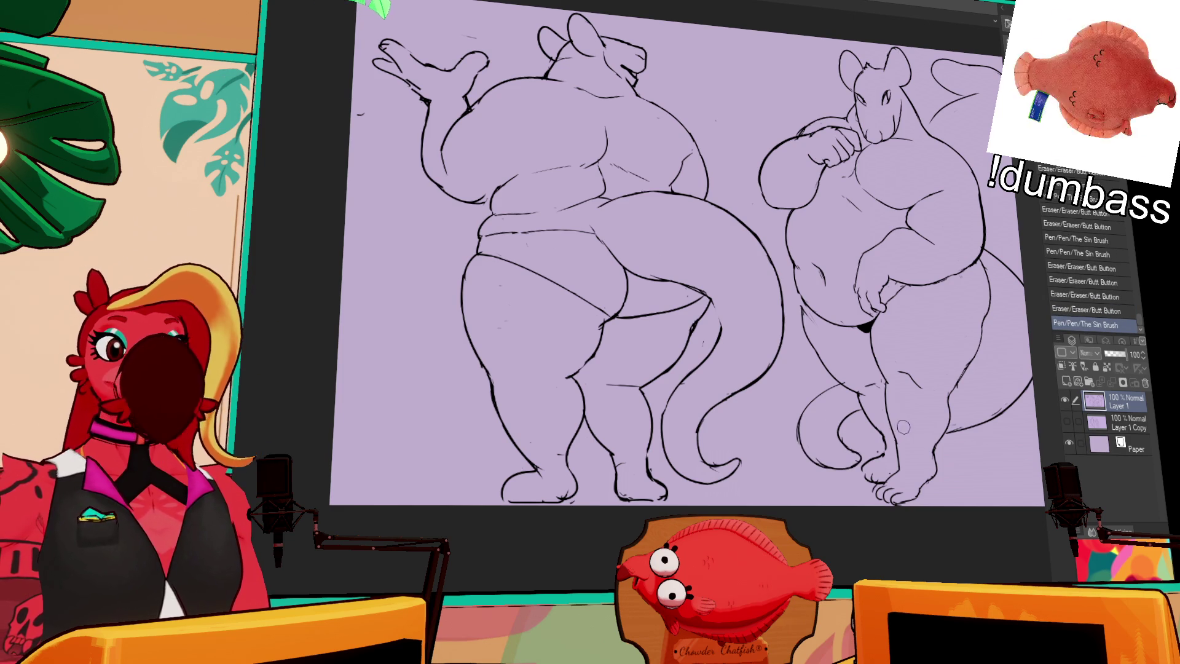
pyautogui.moveTo(853, 447)
pyautogui.mouseDown()
pyautogui.moveTo(845, 416)
pyautogui.moveTo(858, 415)
pyautogui.moveTo(858, 461)
pyautogui.moveTo(841, 443)
pyautogui.mouseUp()
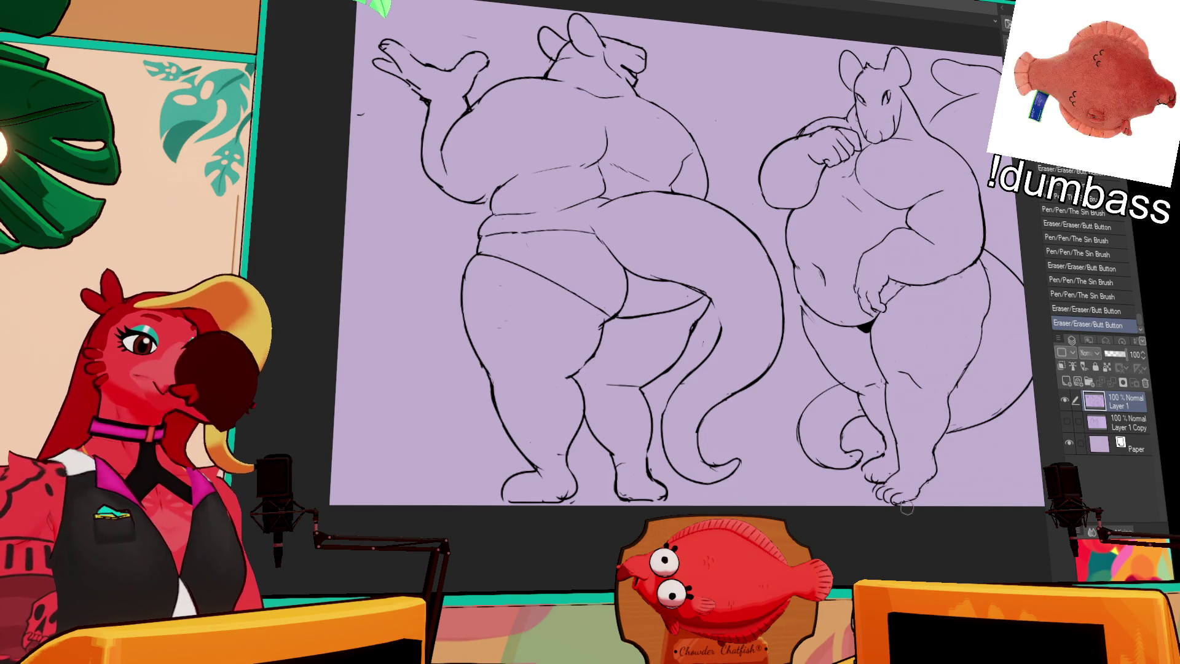
pyautogui.hotkey('ctrl', 'z')
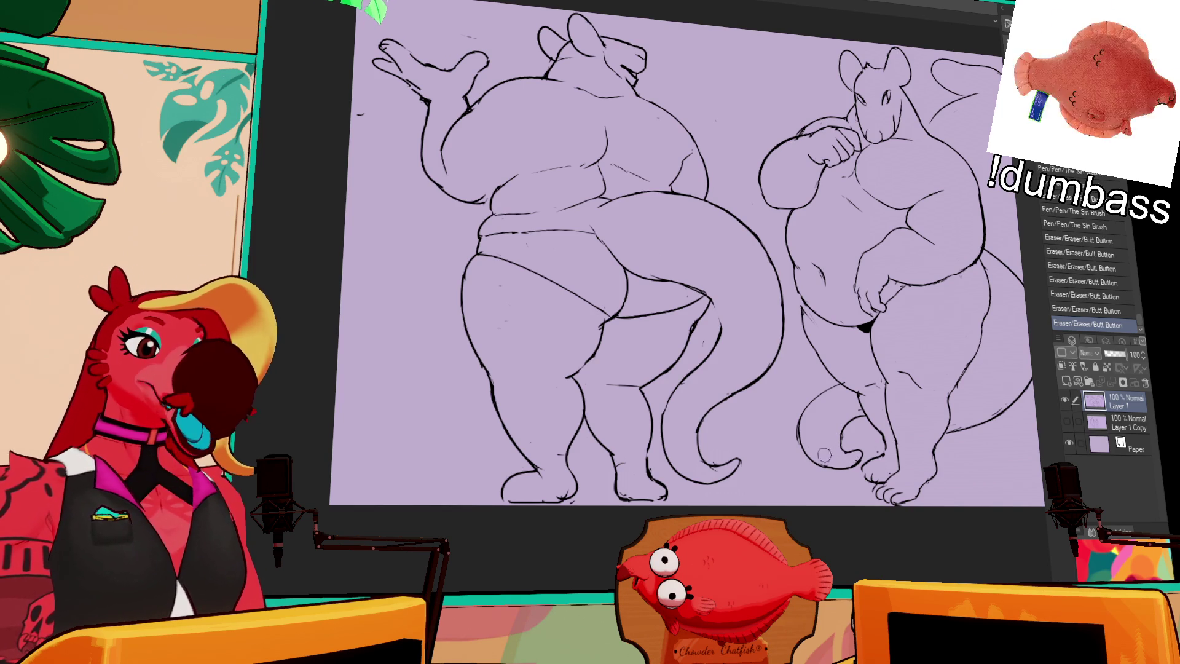
pyautogui.moveTo(834, 458); pyautogui.dragTo(850, 441)
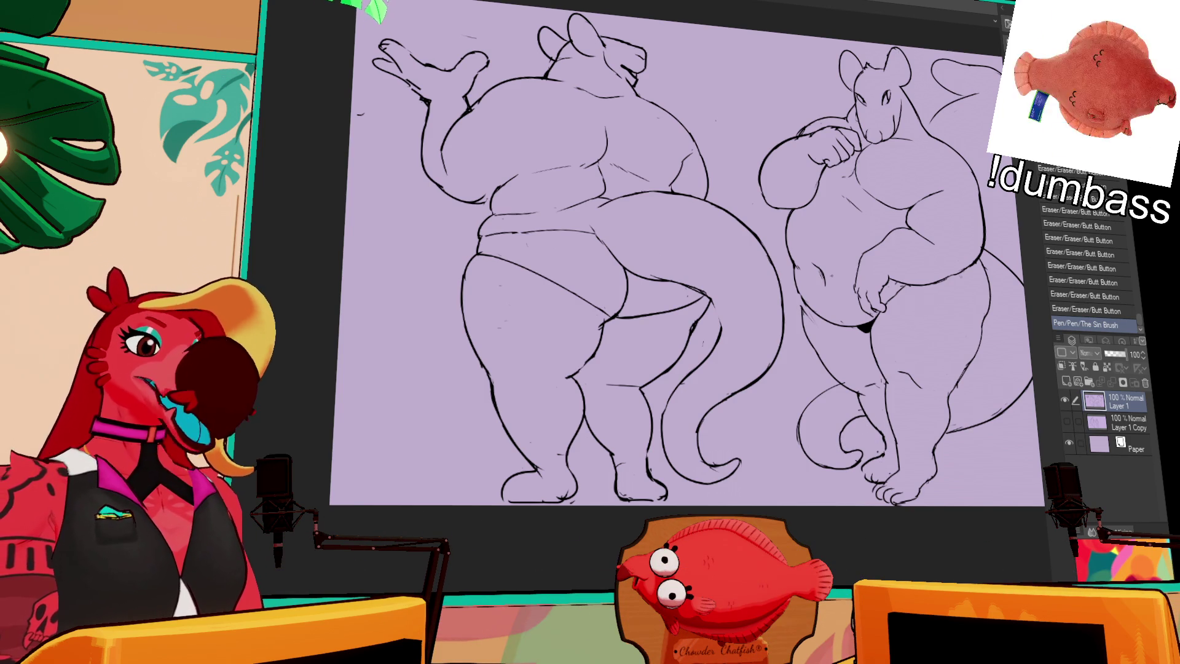
pyautogui.scroll(-2, 691, 258)
# Draw a short line on the right figure's tail and shift the view down
pyautogui.press('p')
pyautogui.press('e')
pyautogui.moveTo(799, 392); pyautogui.dragTo(829, 346)
pyautogui.press('p')
pyautogui.press('e')
pyautogui.press('p')
pyautogui.press('e')
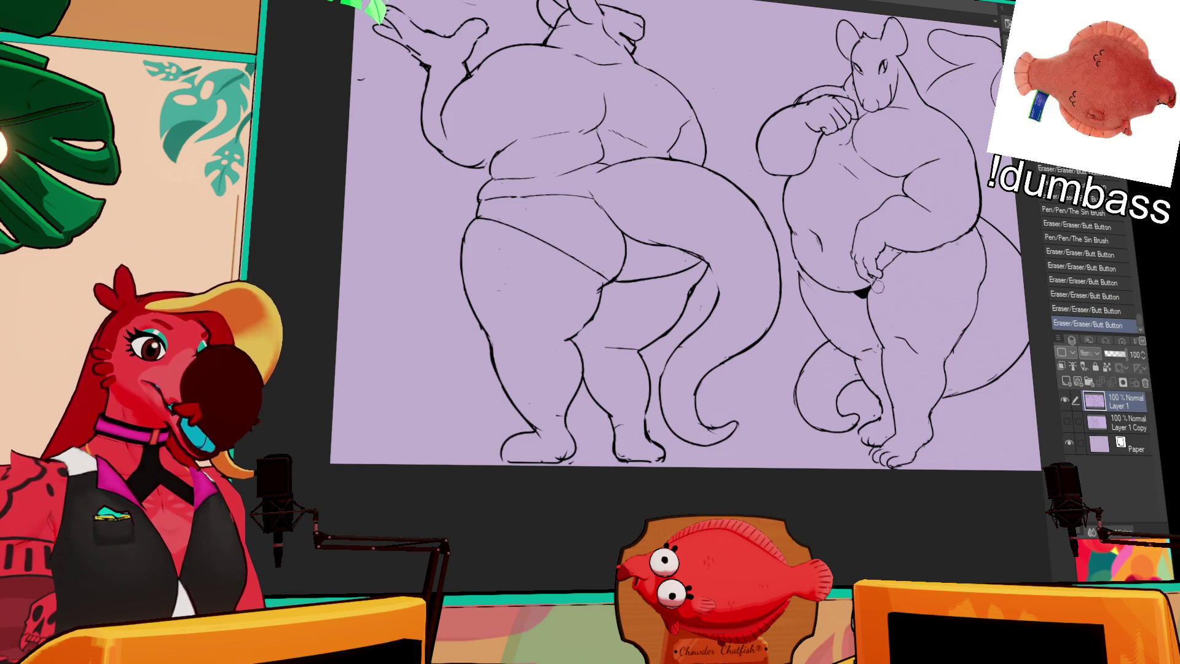
pyautogui.moveTo(862, 314); pyautogui.dragTo(872, 308)
pyautogui.press('e')
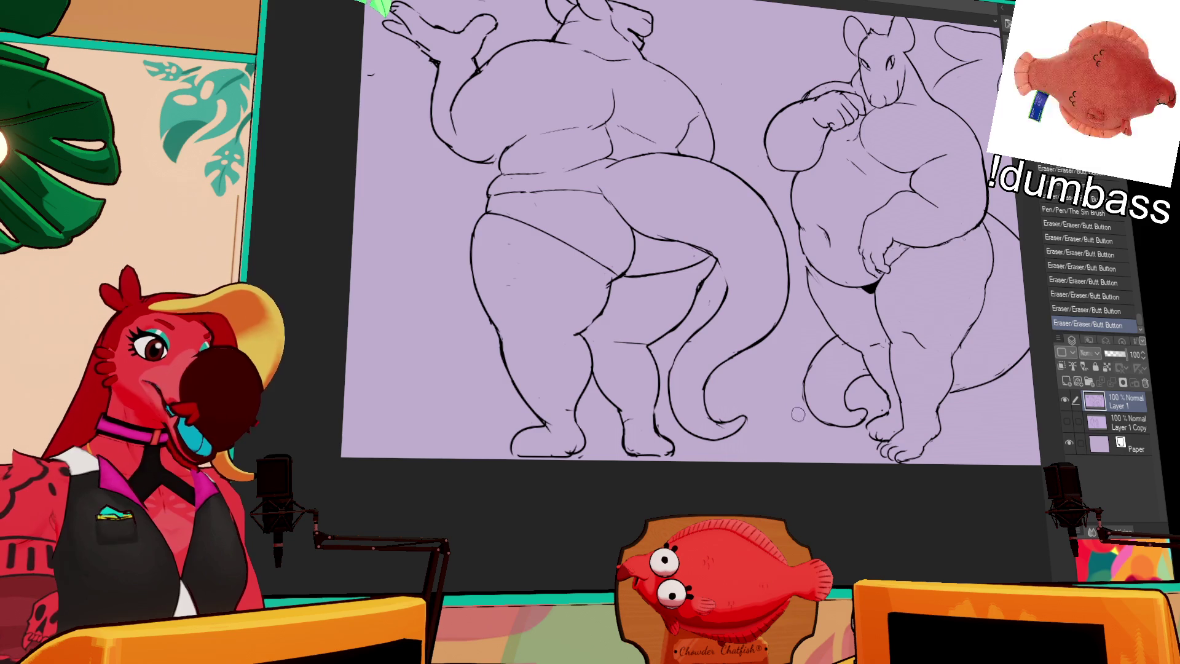
pyautogui.moveTo(866, 323); pyautogui.dragTo(862, 366)
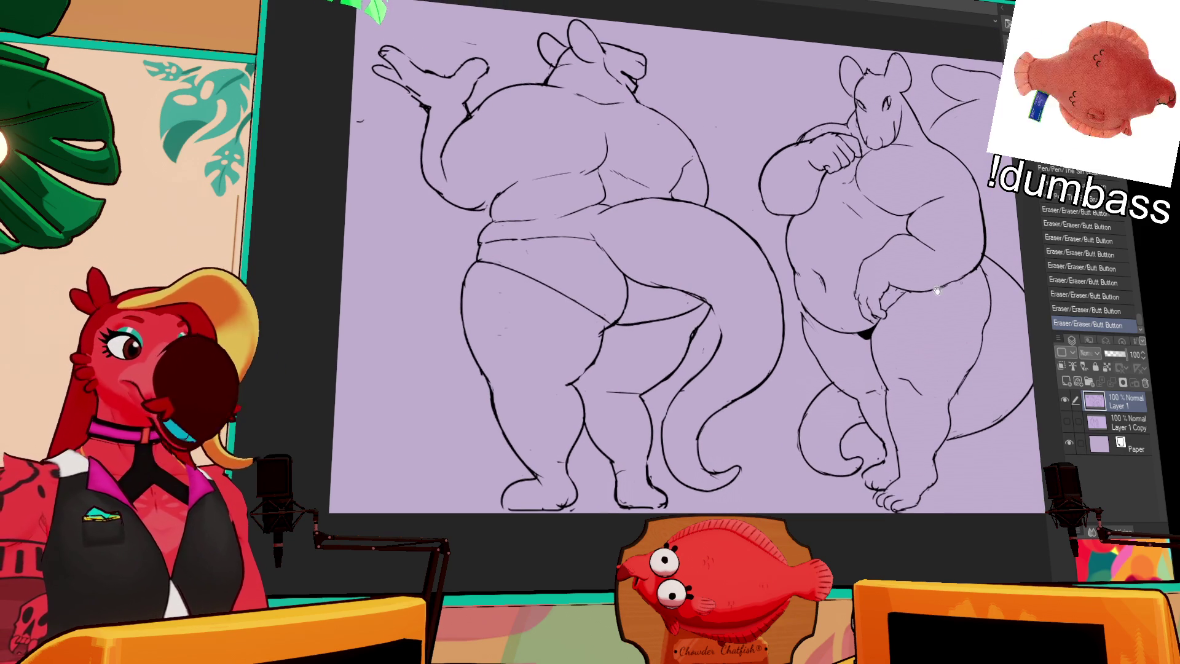
# Toggle repeatedly between the Pen and Eraser, ending on the ink brush
pyautogui.press('e')
pyautogui.press('p')
pyautogui.press('e')
pyautogui.press('p')
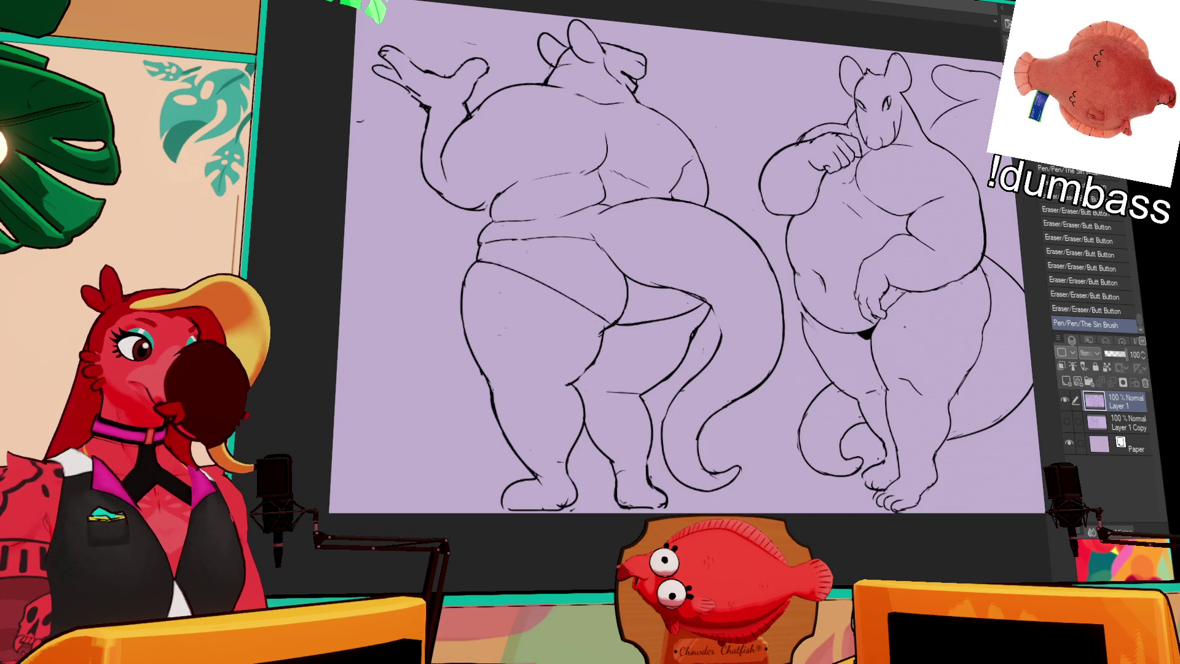
pyautogui.press('e')
pyautogui.press('p')
pyautogui.press('e')
pyautogui.press('p')
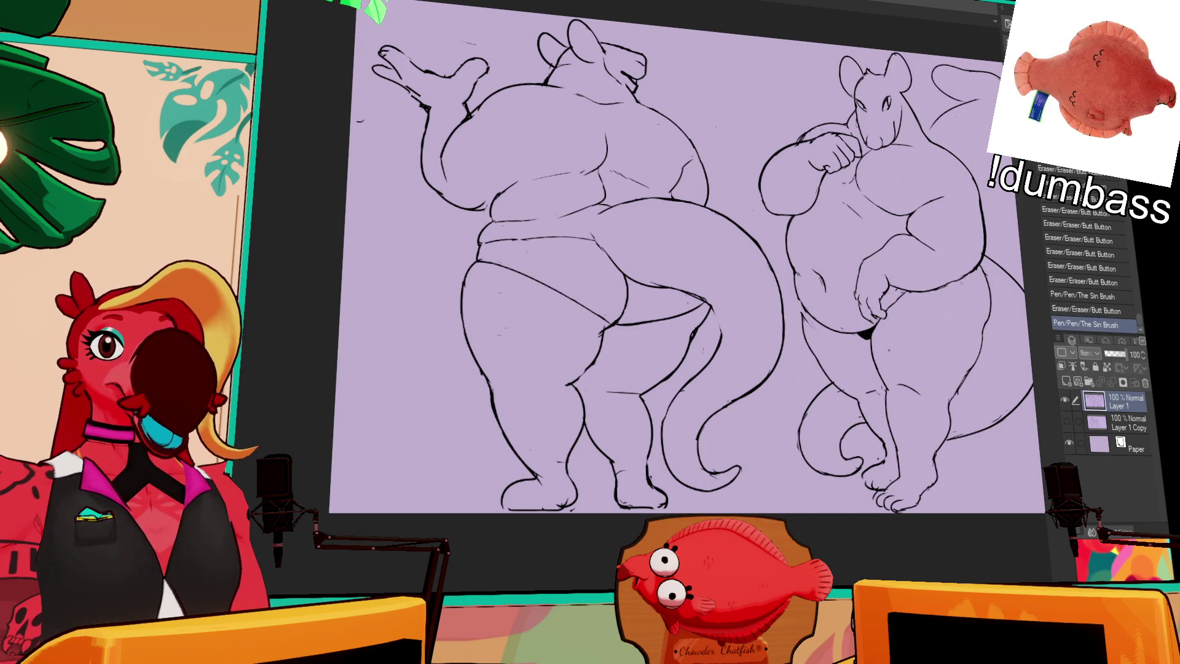
pyautogui.scroll(2, 900, 388)
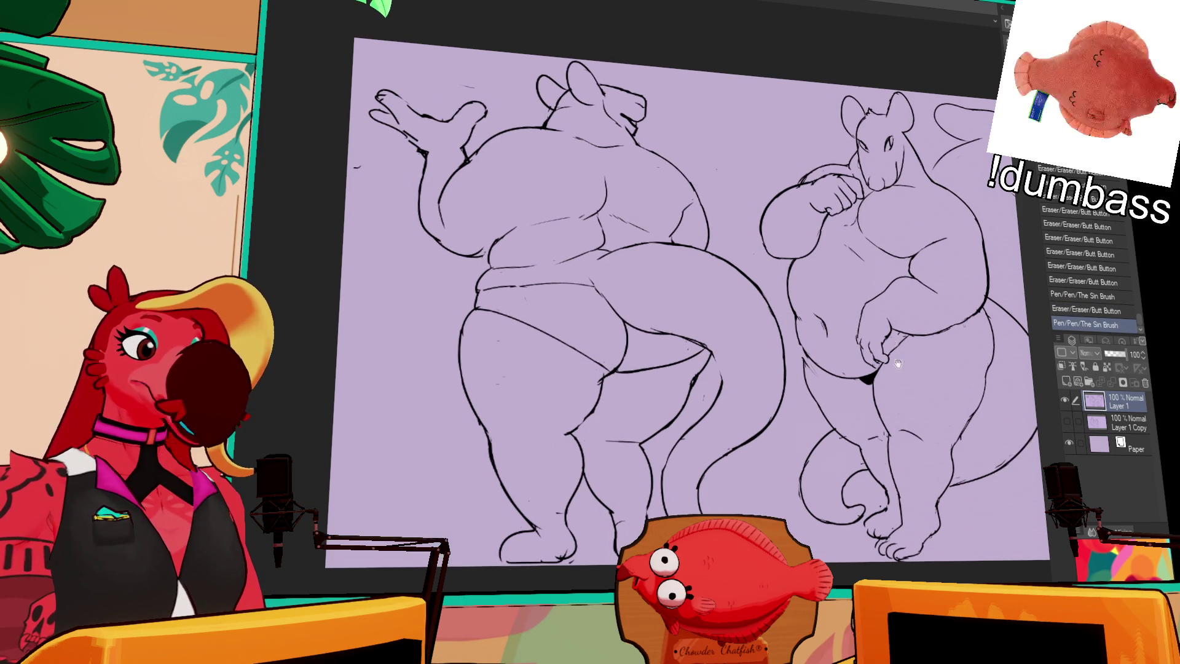
pyautogui.press('e')
pyautogui.press('p')
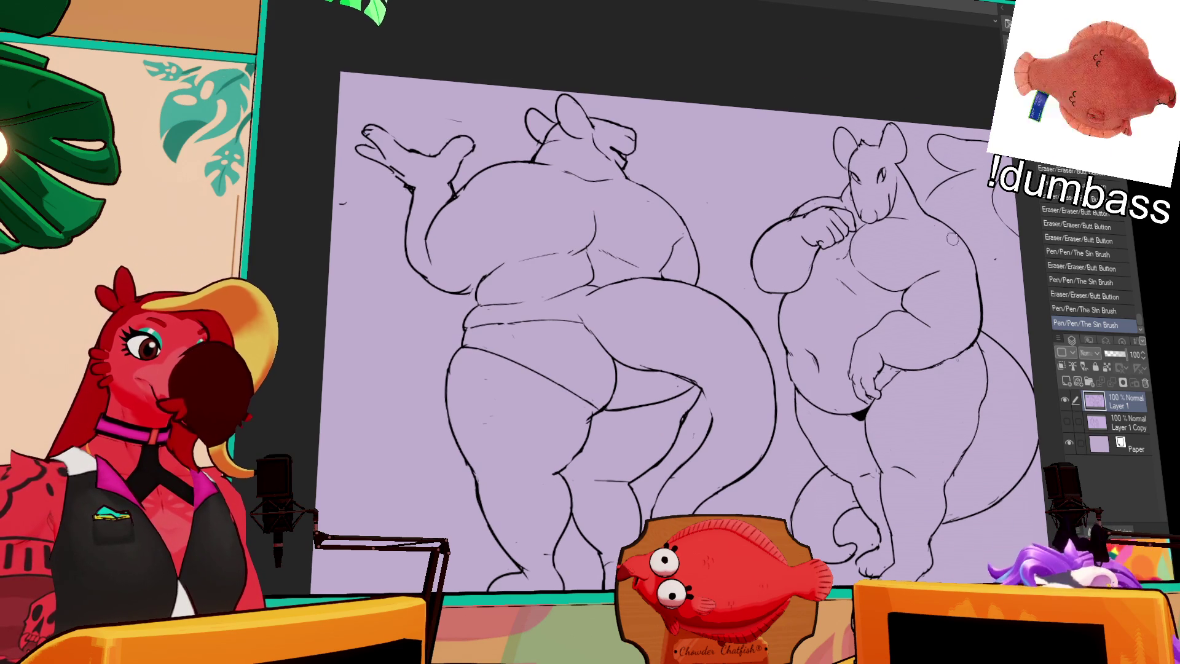
pyautogui.press('p')
pyautogui.press('p')
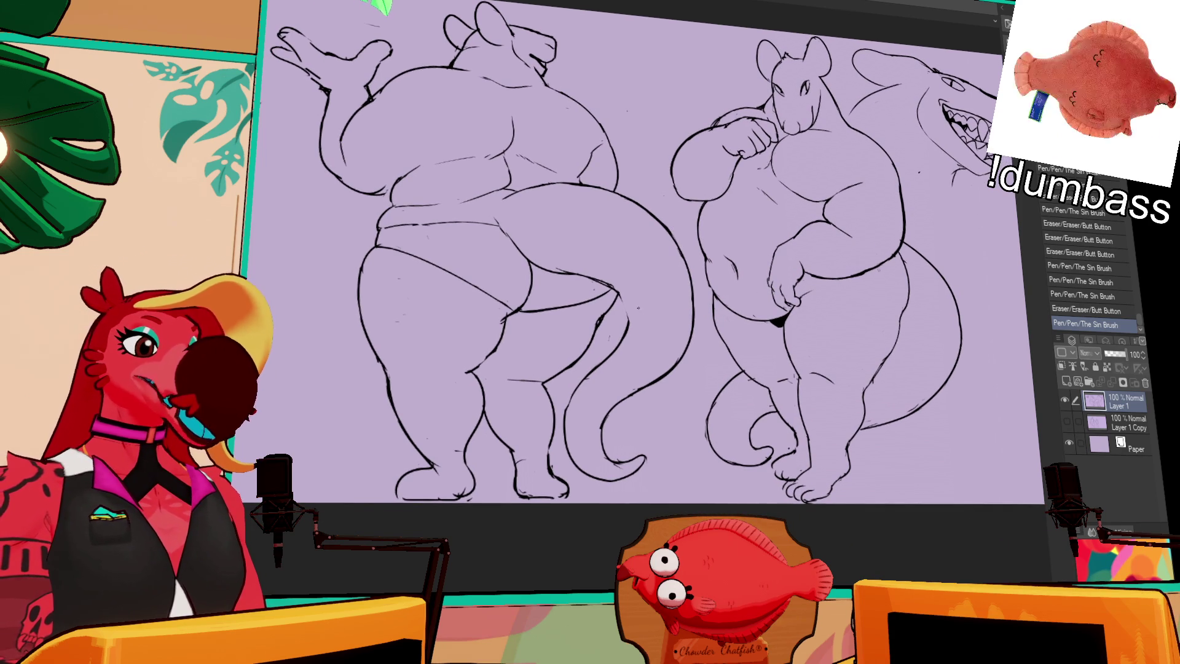
# Touch up the left figure's thigh line with three short correction strokes
pyautogui.moveTo(623, 295); pyautogui.dragTo(632, 342)
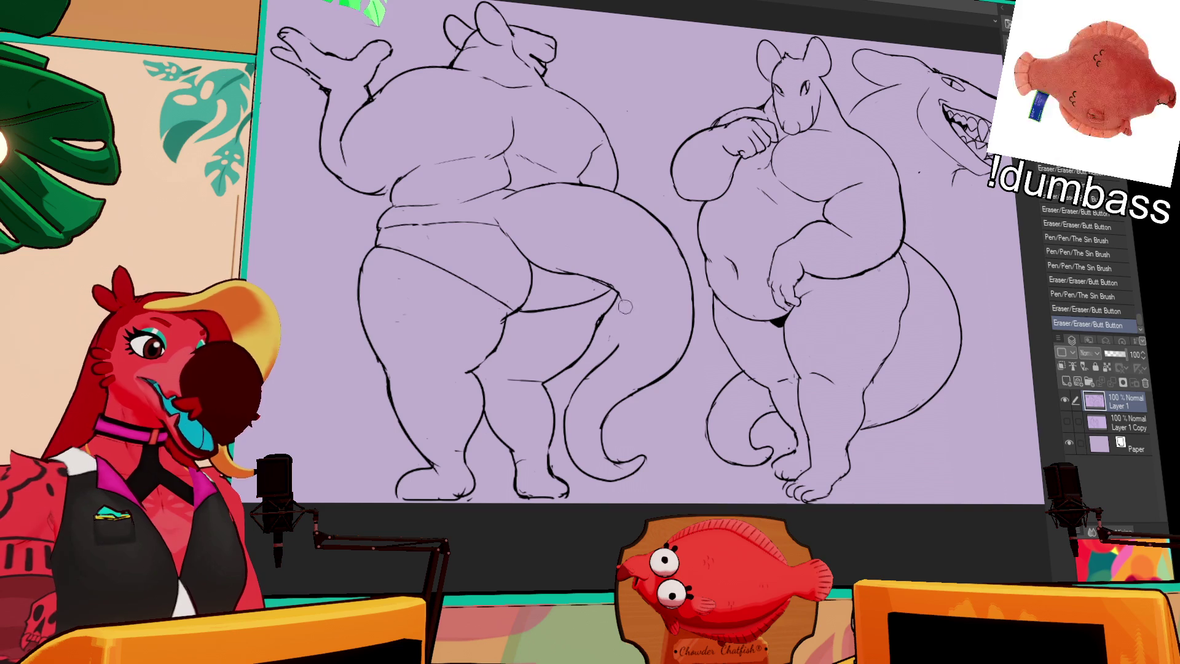
pyautogui.moveTo(618, 295); pyautogui.dragTo(623, 349)
pyautogui.moveTo(616, 292); pyautogui.dragTo(626, 348)
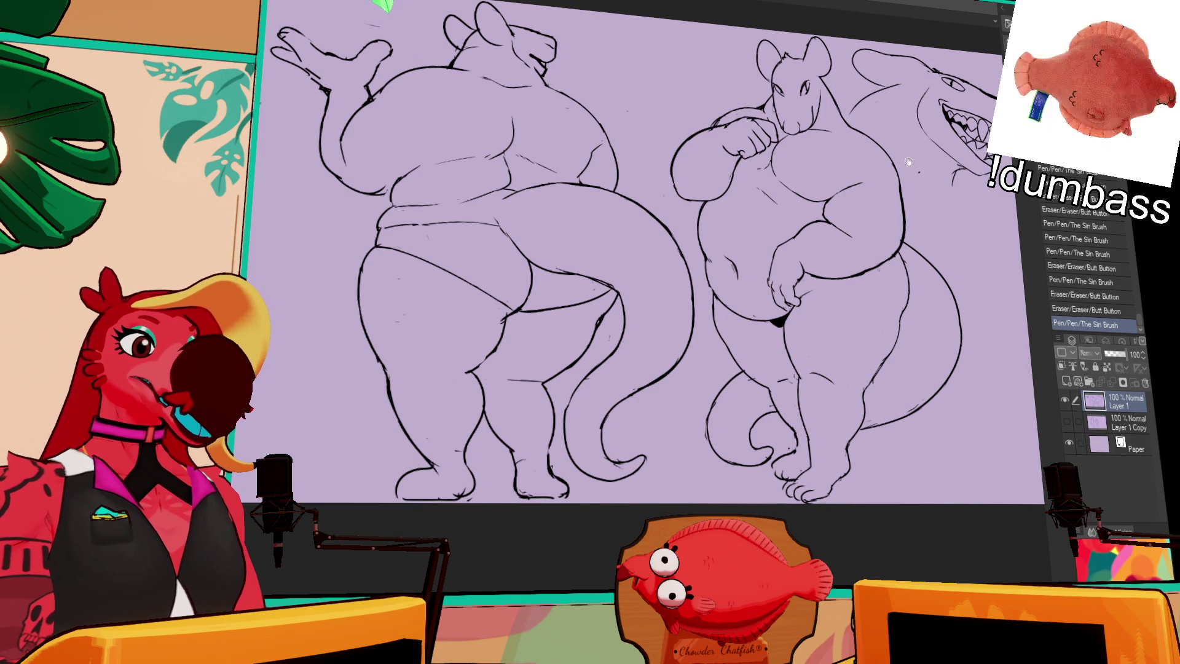
# Dab a small touch-up, then add a short pen stroke to the left figure's foot
pyautogui.moveTo(645, 230); pyautogui.dragTo(656, 268)
pyautogui.click(808, 99)
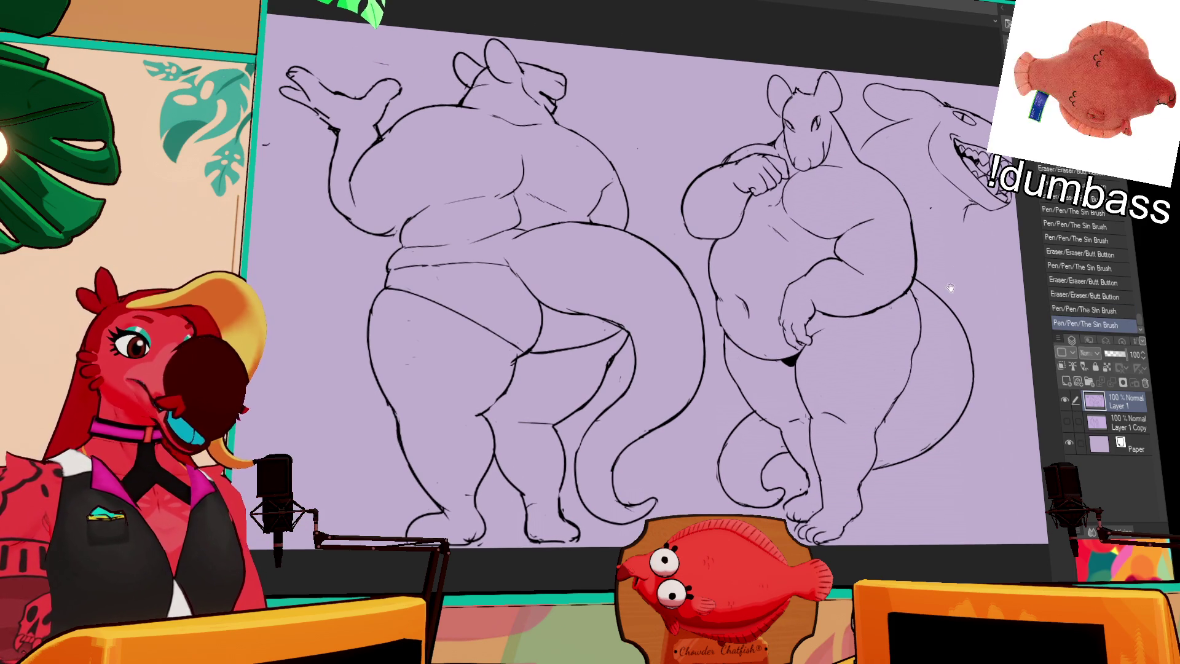
pyautogui.moveTo(957, 266); pyautogui.dragTo(951, 264)
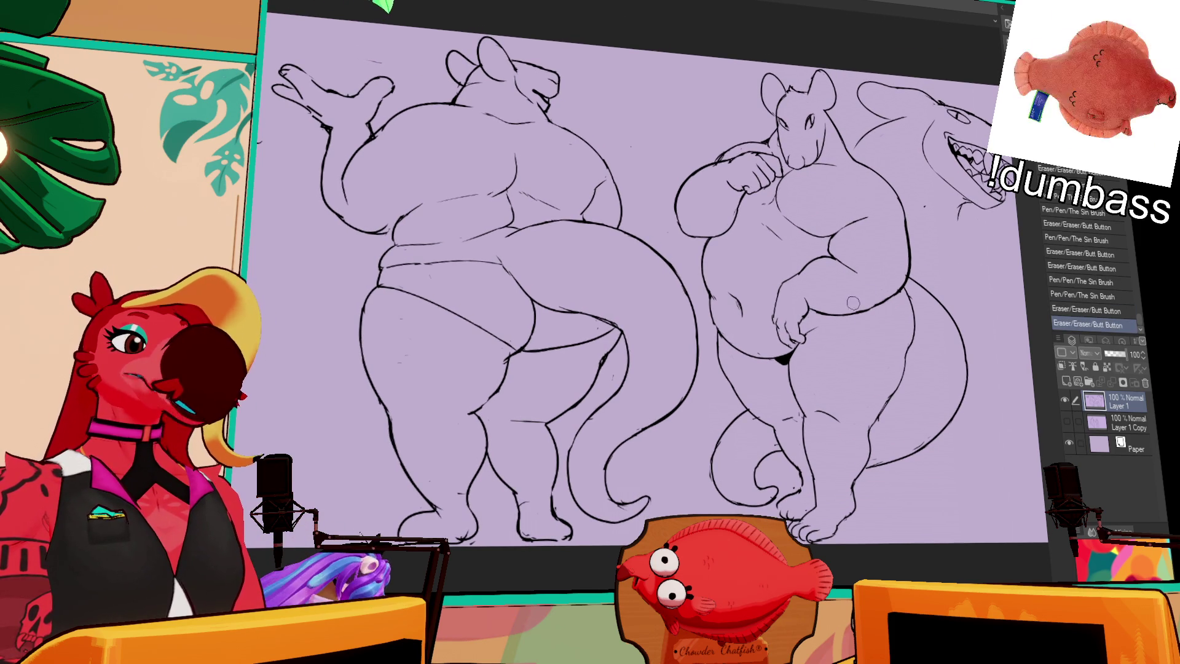
pyautogui.moveTo(894, 362); pyautogui.dragTo(902, 367)
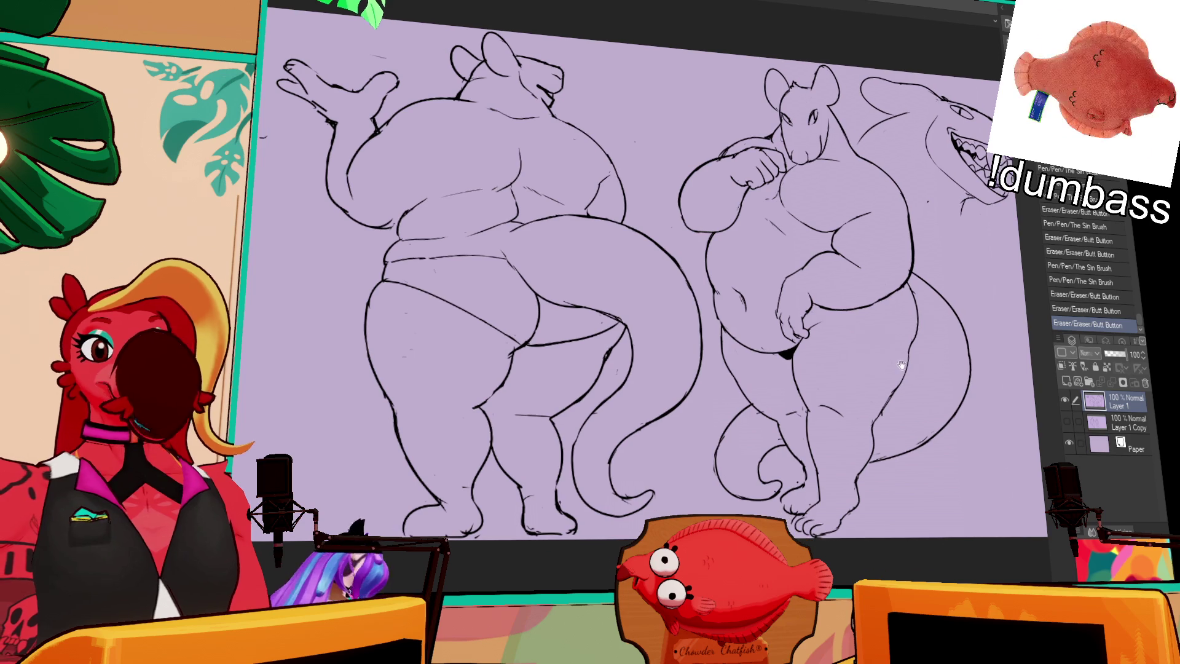
pyautogui.scroll(-2, 823, 395)
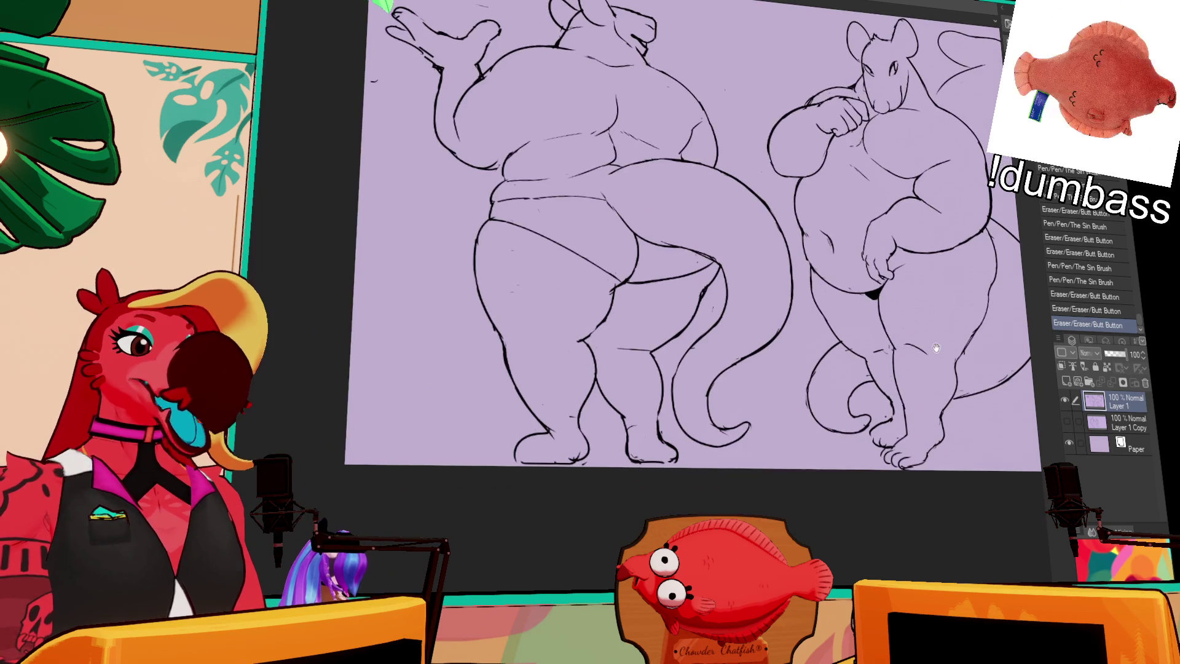
pyautogui.scroll(3, 793, 387)
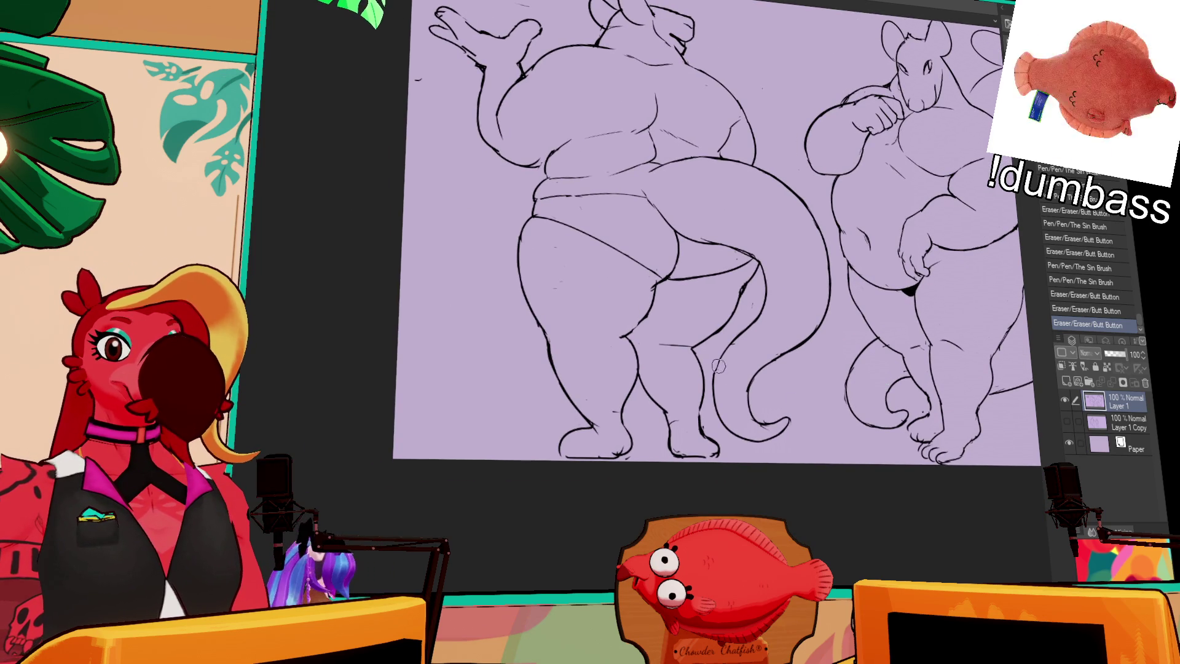
pyautogui.moveTo(749, 268); pyautogui.dragTo(758, 274)
pyautogui.moveTo(583, 449); pyautogui.dragTo(609, 430)
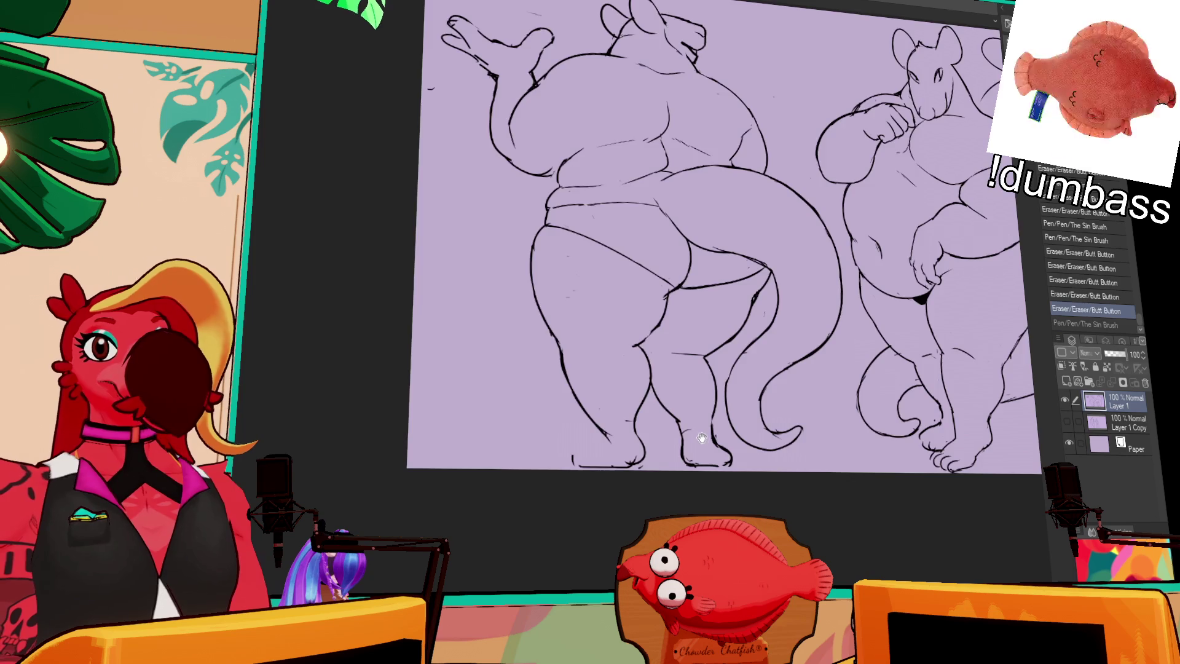
pyautogui.scroll(3, 590, 443)
# Erase small marks on the line art and undo a line drawn on the left thigh
pyautogui.hotkey('ctrl', 'z')
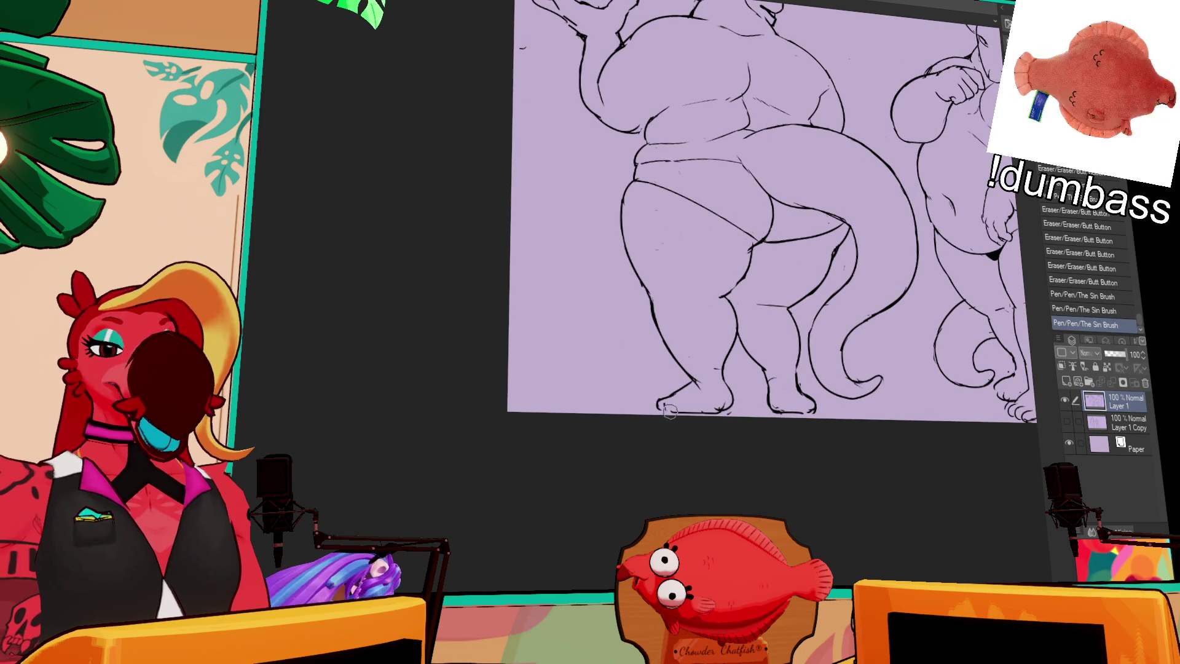
pyautogui.moveTo(666, 412); pyautogui.dragTo(673, 405)
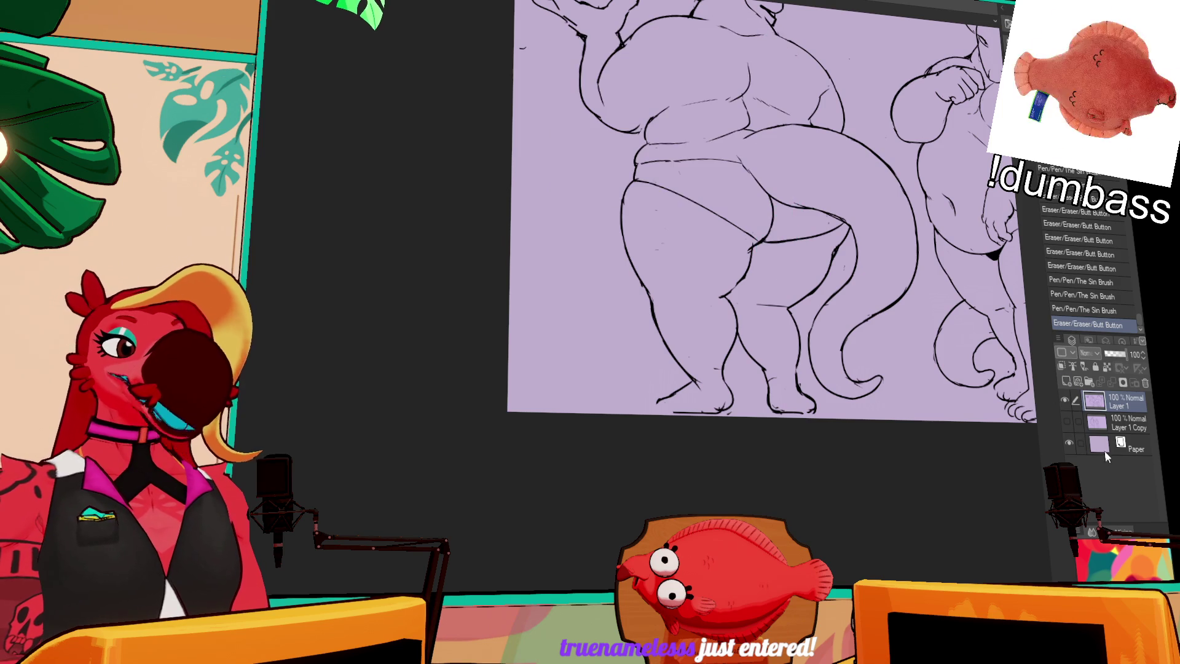
pyautogui.click(852, 385)
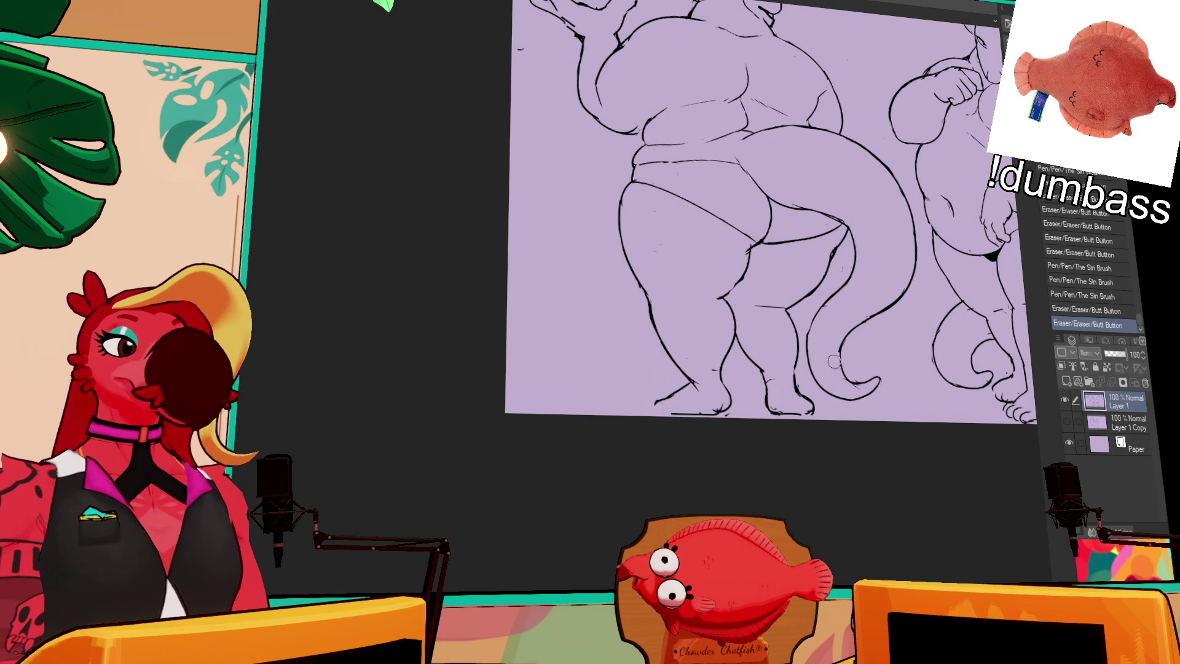
pyautogui.moveTo(811, 336); pyautogui.dragTo(817, 304)
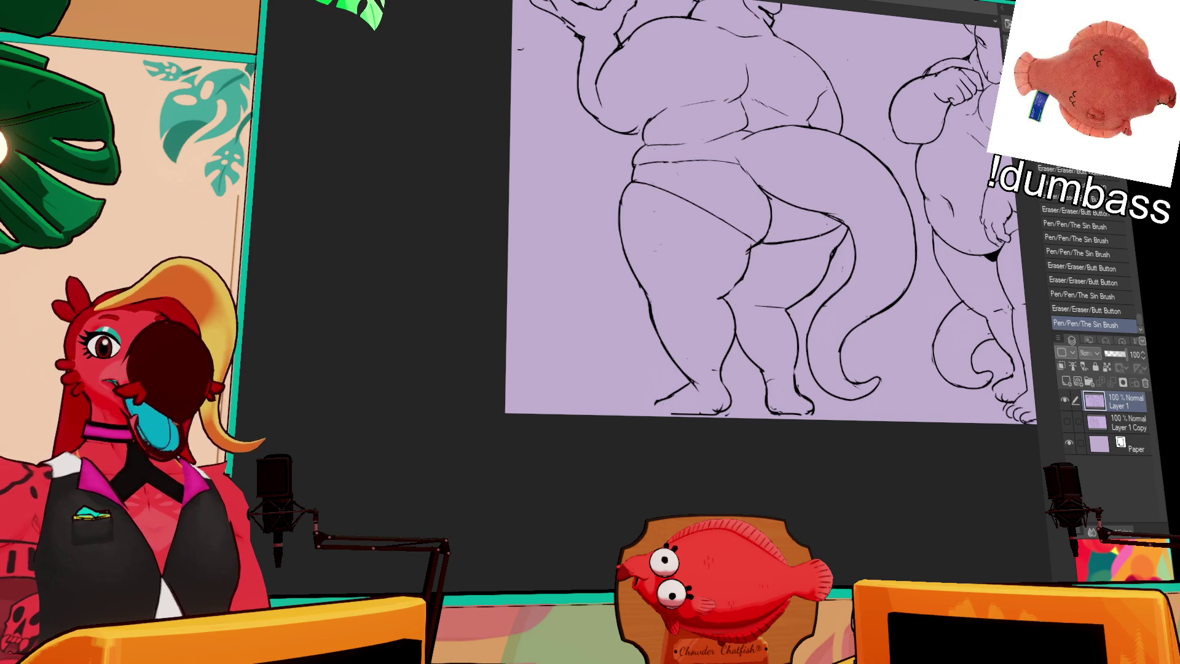
pyautogui.moveTo(872, 253); pyautogui.dragTo(872, 293)
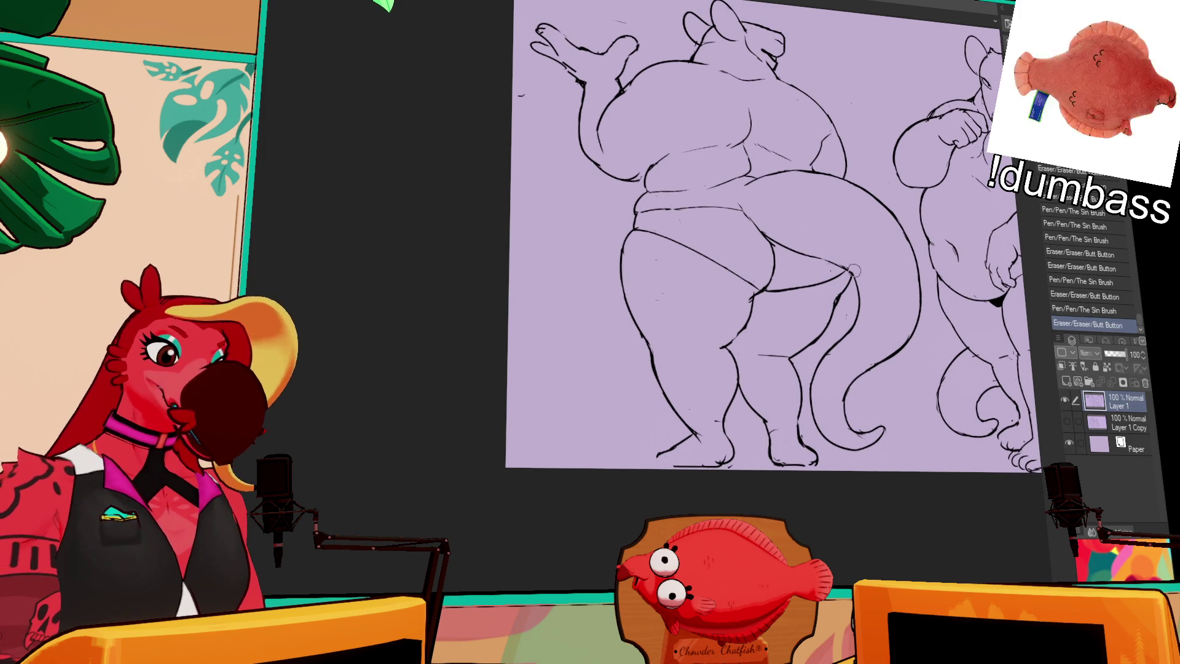
pyautogui.hotkey('ctrl', 'z')
pyautogui.scroll(2, 765, 240)
pyautogui.moveTo(957, 379); pyautogui.dragTo(946, 382)
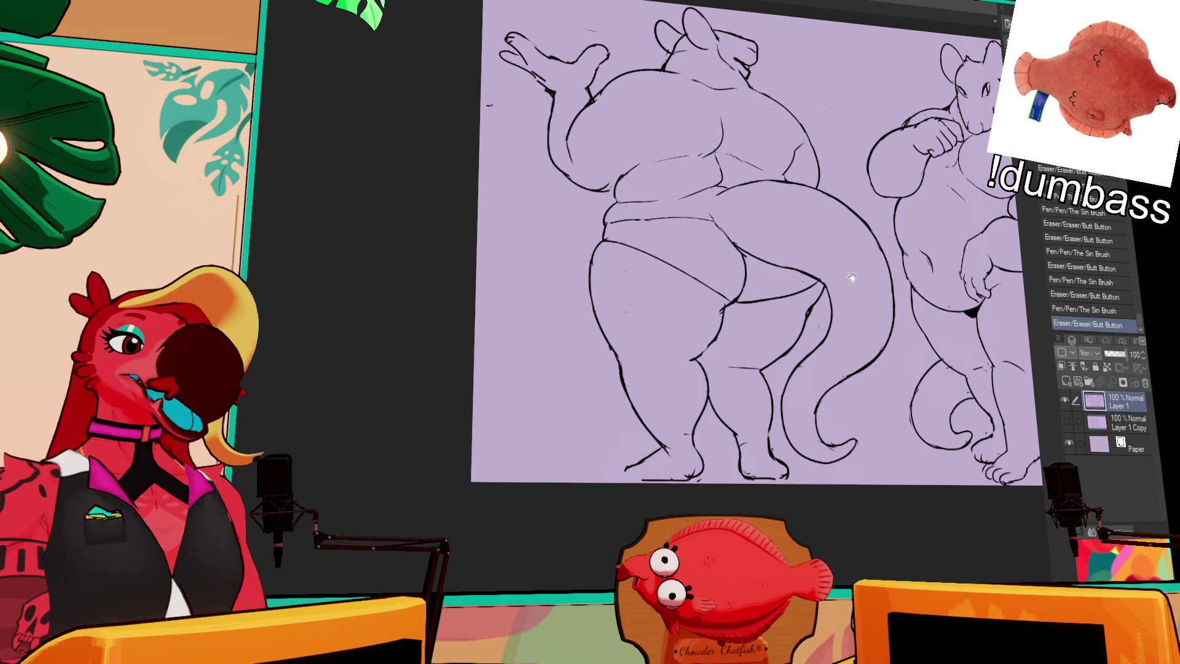
pyautogui.moveTo(851, 275); pyautogui.dragTo(851, 253)
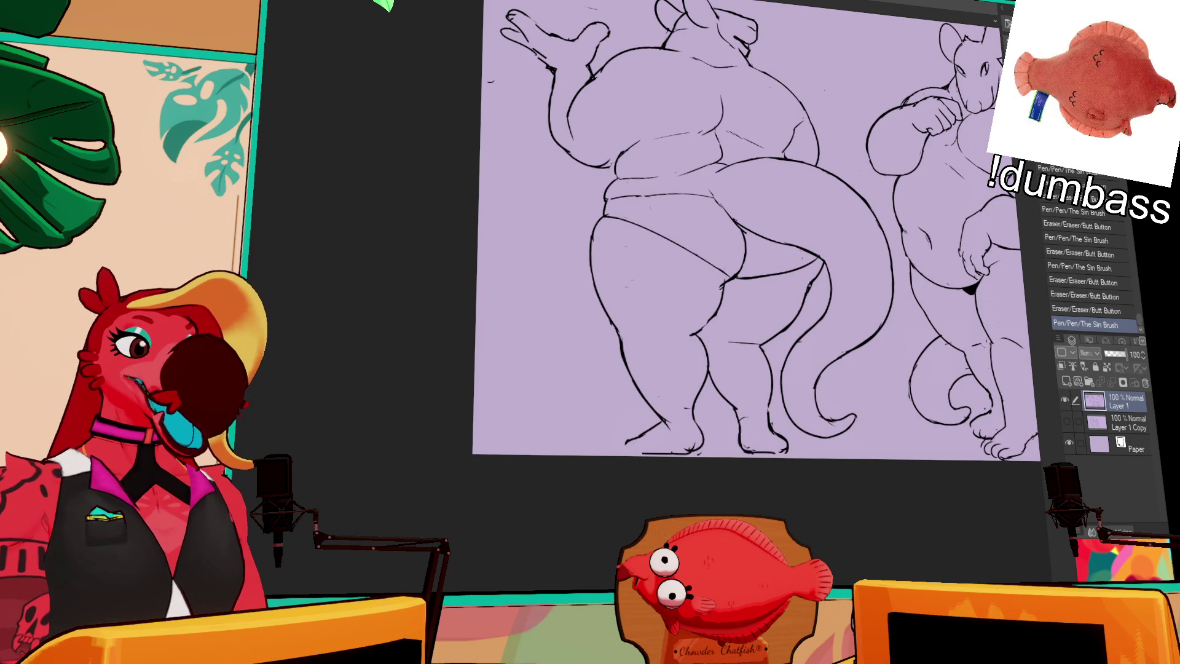
pyautogui.scroll(3, 831, 238)
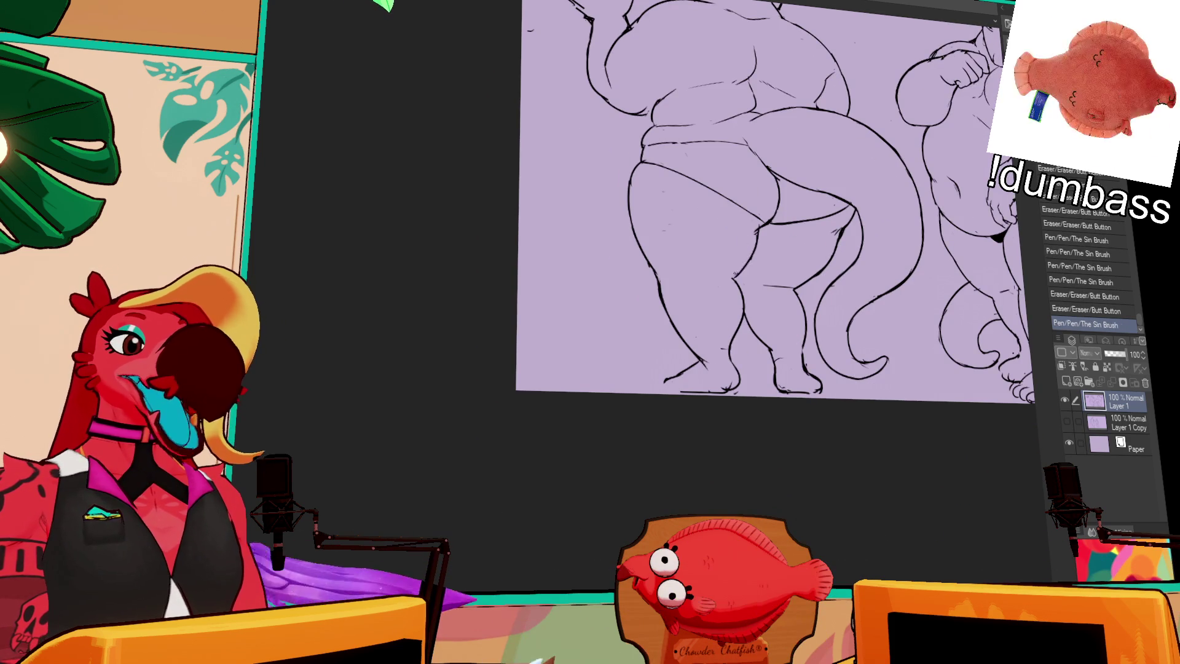
# Erase a small part of the left figure's belly line and undo the last pen stroke
pyautogui.moveTo(883, 283)
pyautogui.mouseDown()
pyautogui.moveTo(883, 325)
pyautogui.moveTo(959, 424)
pyautogui.mouseUp()
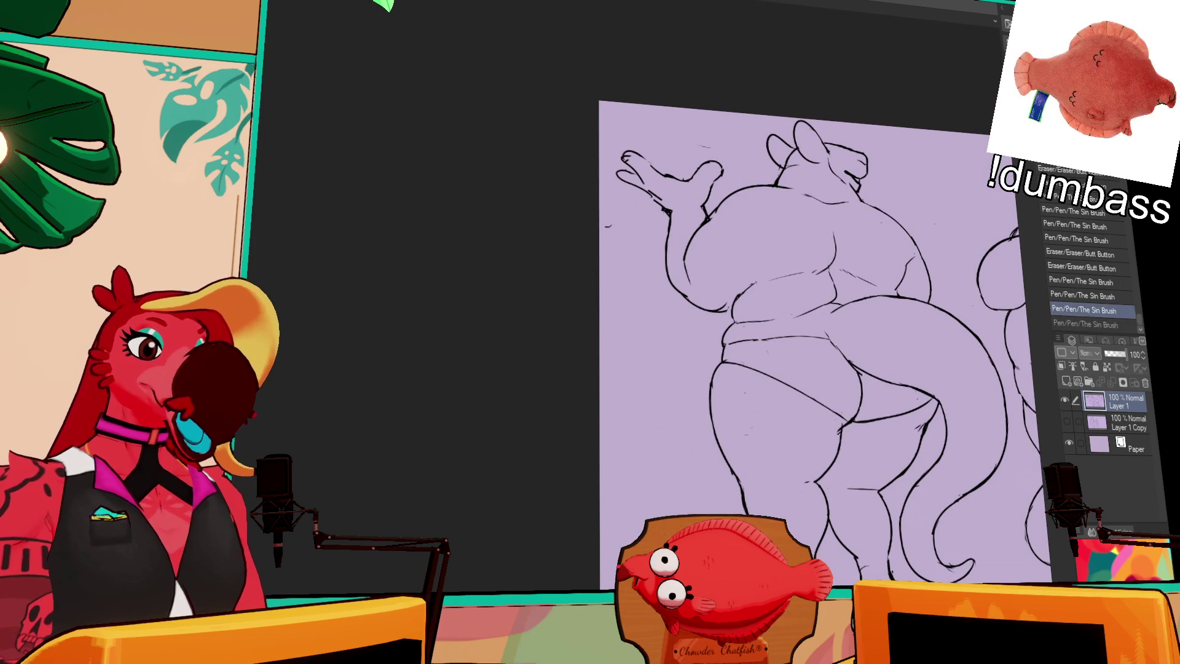
pyautogui.moveTo(741, 287)
pyautogui.mouseDown()
pyautogui.moveTo(716, 306)
pyautogui.moveTo(685, 295)
pyautogui.moveTo(708, 305)
pyautogui.mouseUp()
pyautogui.hotkey('ctrl', 'z')
pyautogui.hotkey('ctrl', 'z')
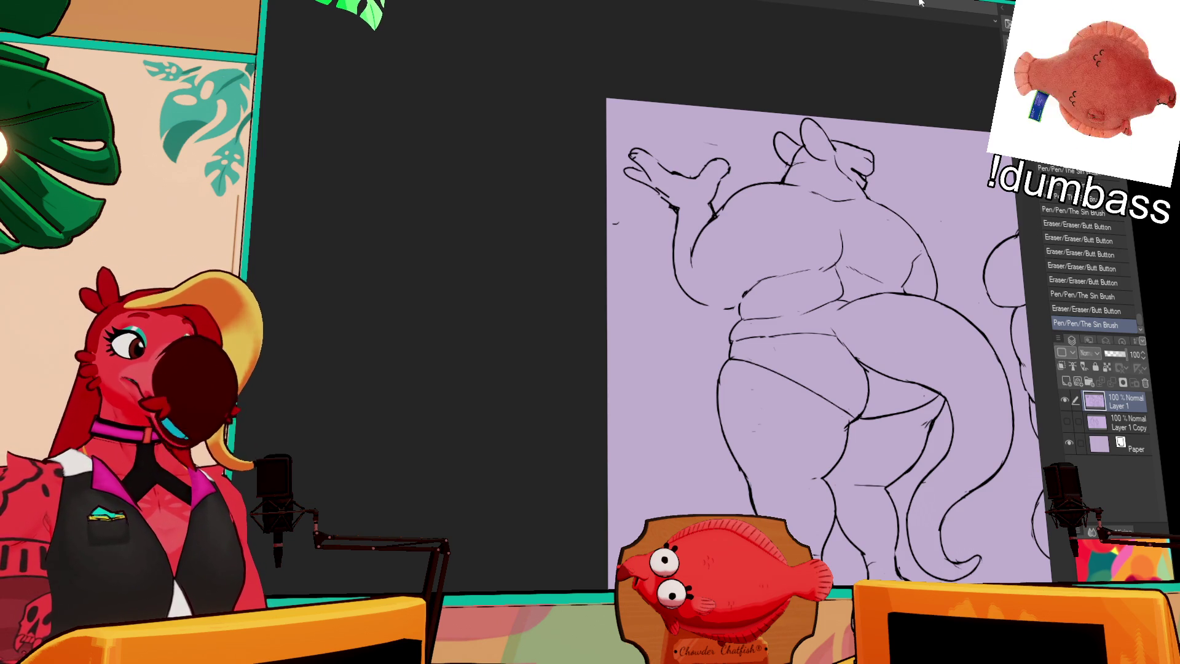
pyautogui.scroll(-1, 836, 231)
# Undo recent strokes and erase small gaps in the left figure's belly line, comparing with undo
pyautogui.hotkey('ctrl', 'z')
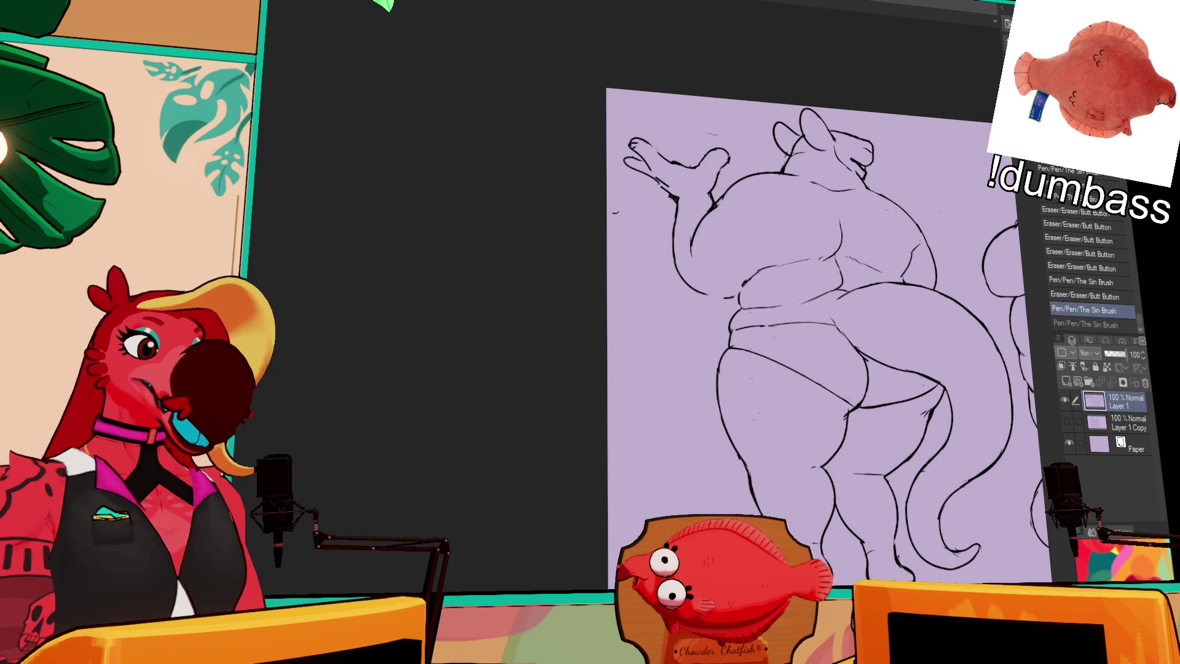
pyautogui.hotkey('ctrl', 'z')
pyautogui.scroll(-1, 890, 237)
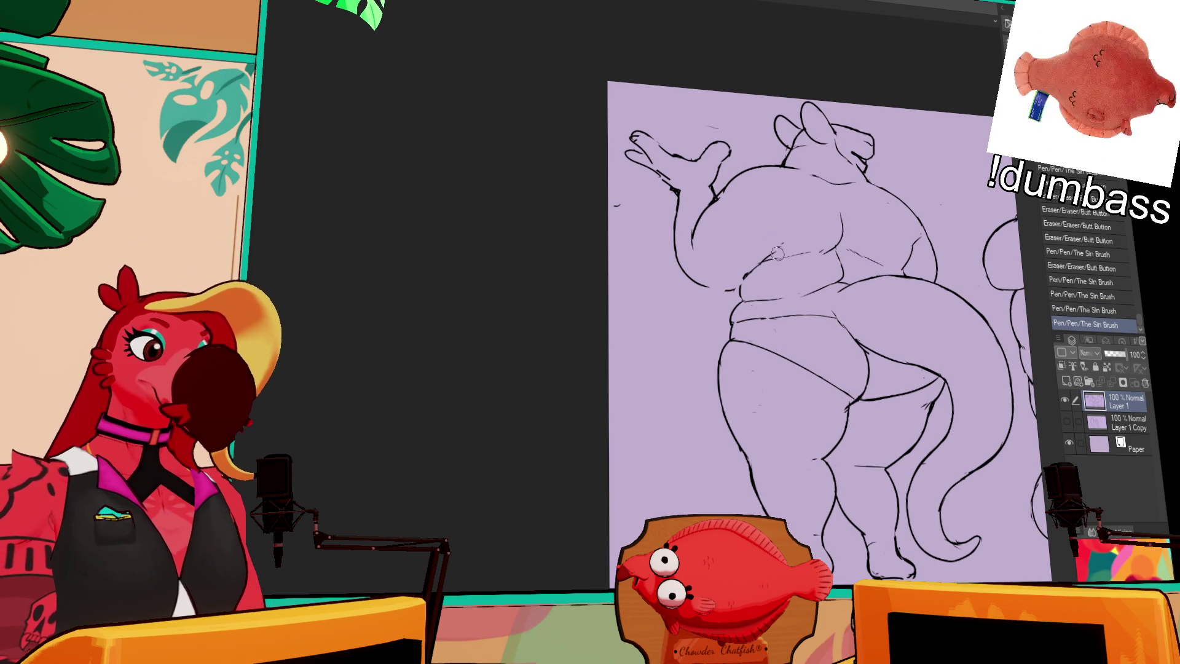
pyautogui.moveTo(758, 248); pyautogui.dragTo(745, 257)
pyautogui.click(706, 286)
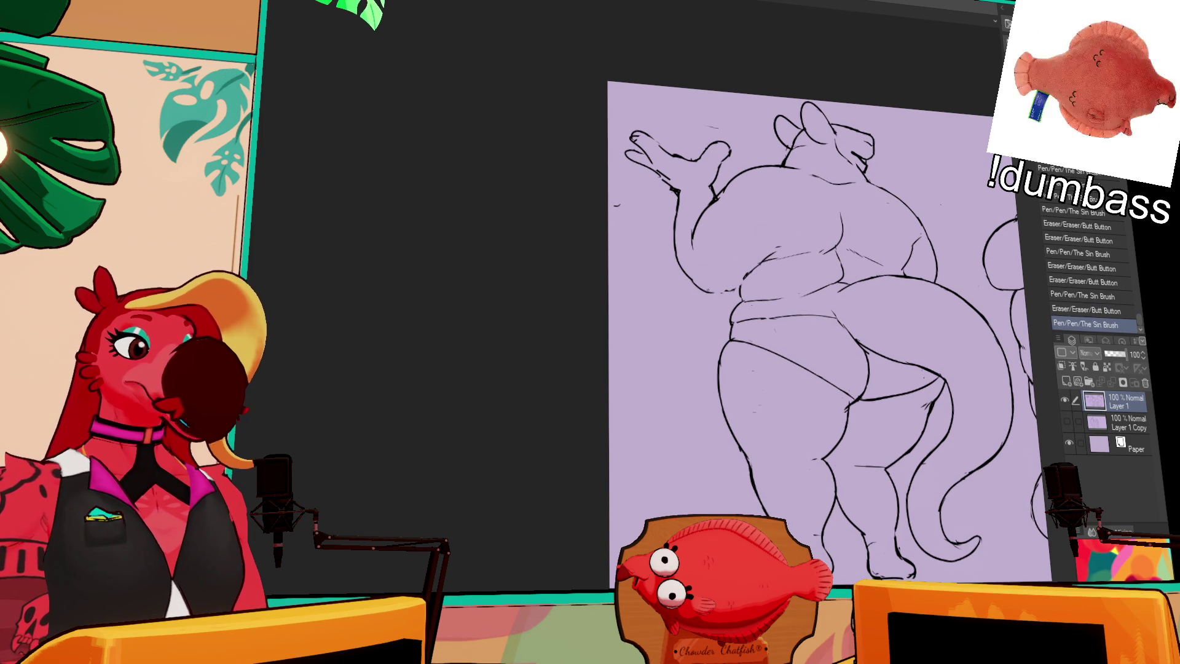
pyautogui.hotkey('ctrl', 'z')
pyautogui.hotkey('ctrl', 'z')
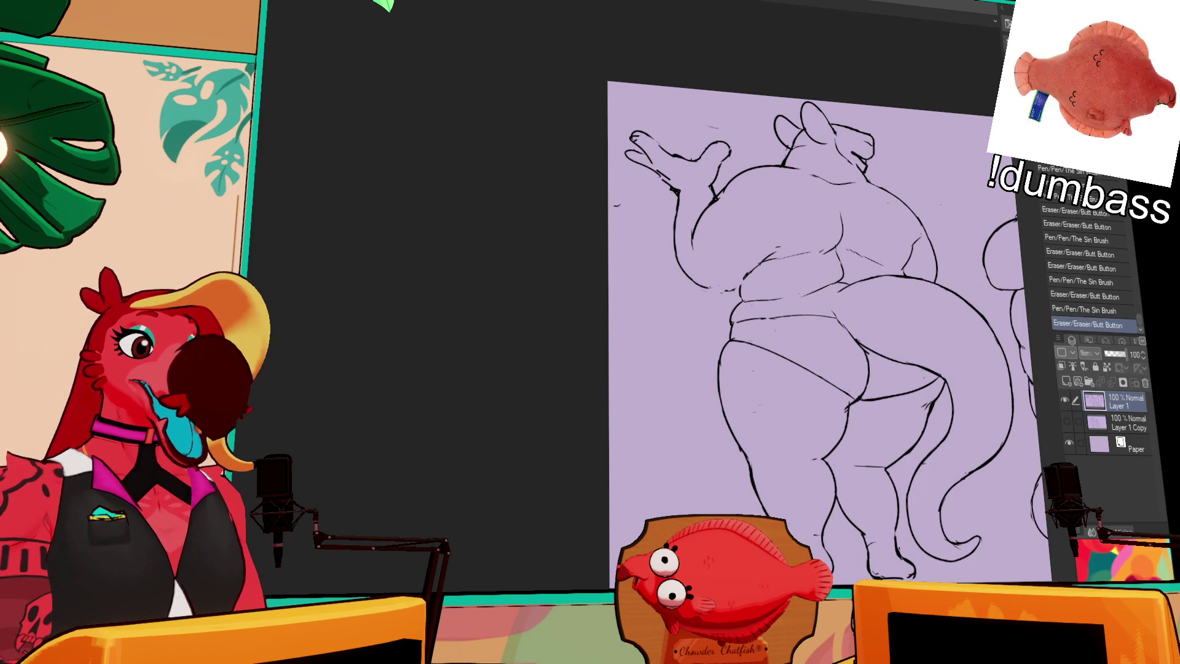
pyautogui.hotkey('ctrl', 'z')
pyautogui.hotkey('ctrl', 'z')
pyautogui.hotkey('ctrl', 'z')
pyautogui.hotkey('ctrl', 'z')
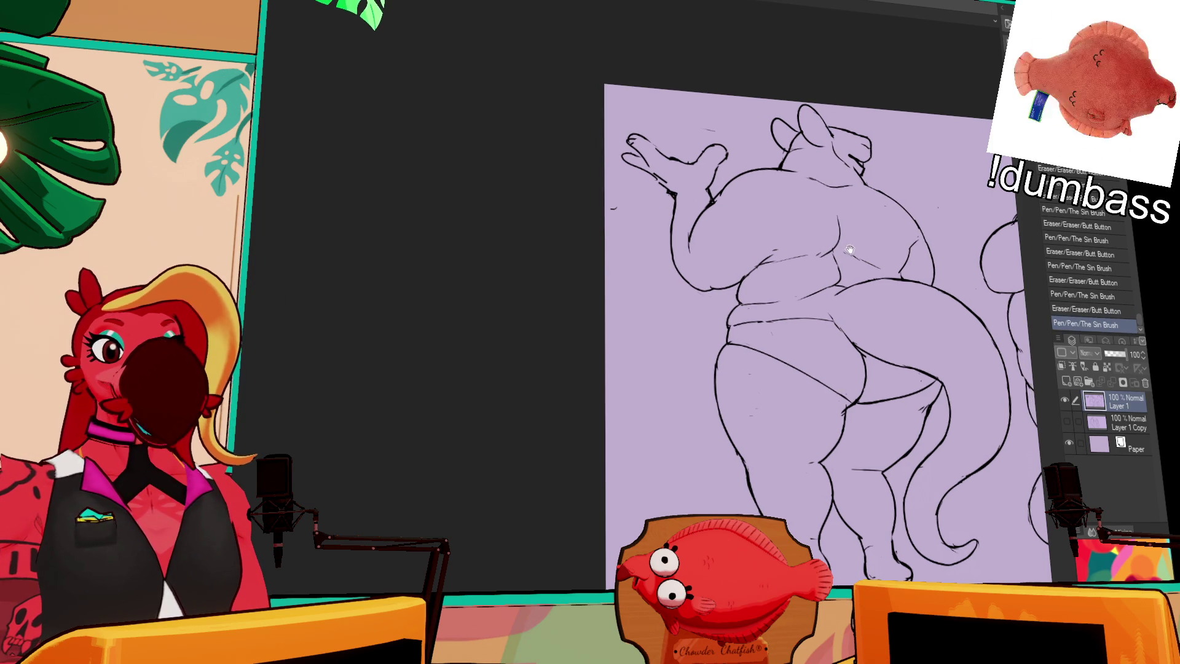
# Bring the right figure into view and erase and refine its hip line
pyautogui.press('space')
pyautogui.hotkey('ctrl', 'z')
pyautogui.hotkey('ctrl', 'z')
pyautogui.hotkey('ctrl', 'z')
pyautogui.moveTo(926, 251)
pyautogui.mouseDown()
pyautogui.moveTo(915, 238)
pyautogui.moveTo(867, 262)
pyautogui.moveTo(784, 185)
pyautogui.mouseUp()
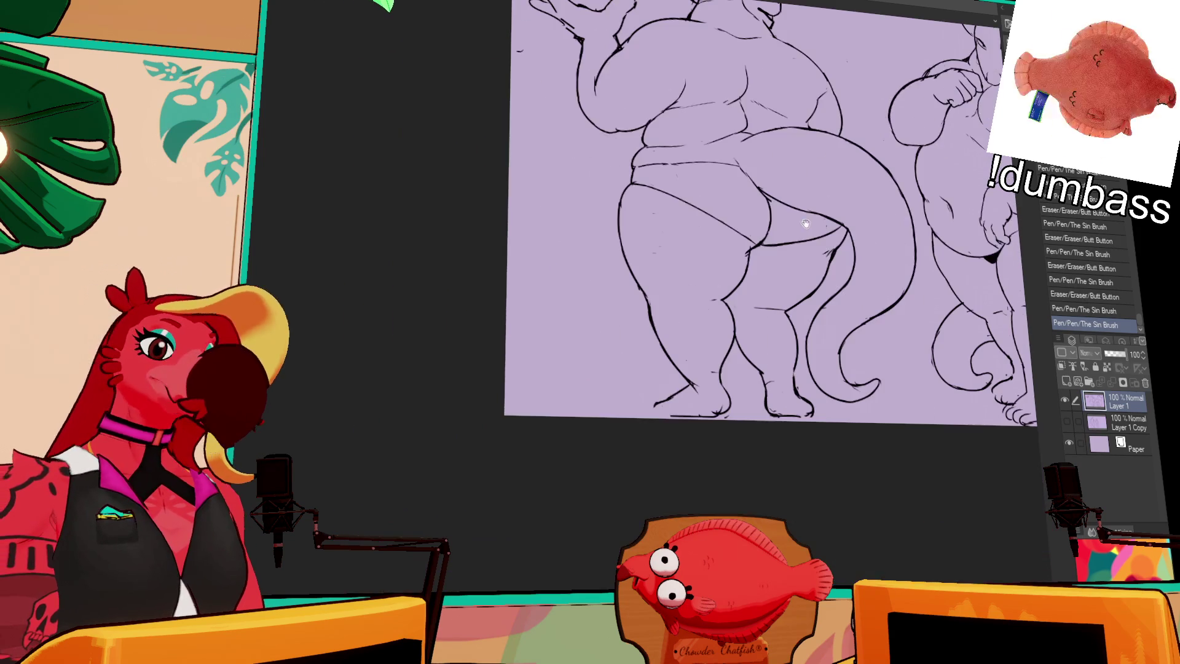
pyautogui.moveTo(931, 443)
pyautogui.mouseDown()
pyautogui.moveTo(932, 395)
pyautogui.moveTo(970, 343)
pyautogui.mouseUp()
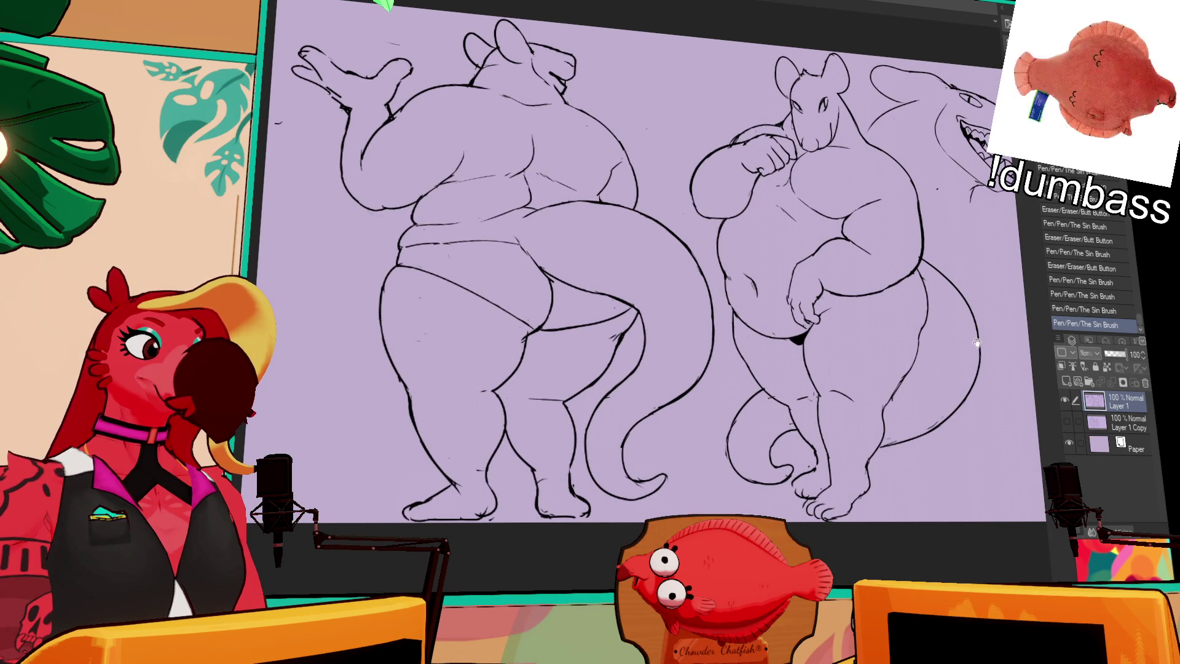
pyautogui.scroll(2, 976, 337)
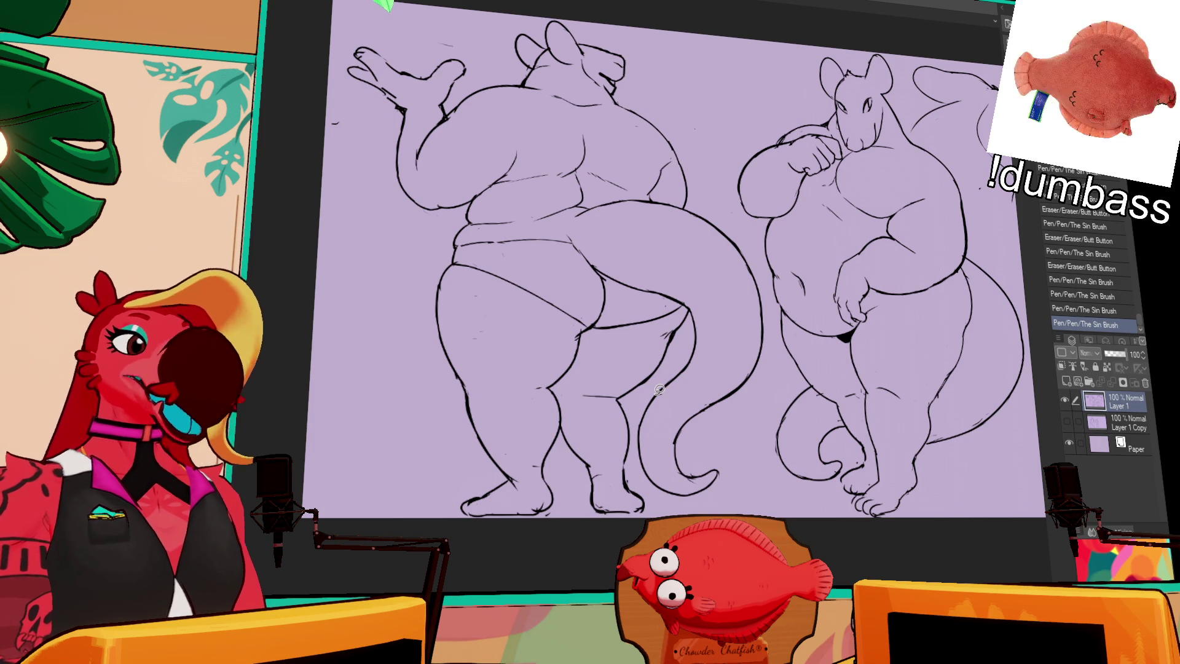
pyautogui.moveTo(969, 273); pyautogui.dragTo(968, 328)
pyautogui.moveTo(969, 268); pyautogui.dragTo(966, 338)
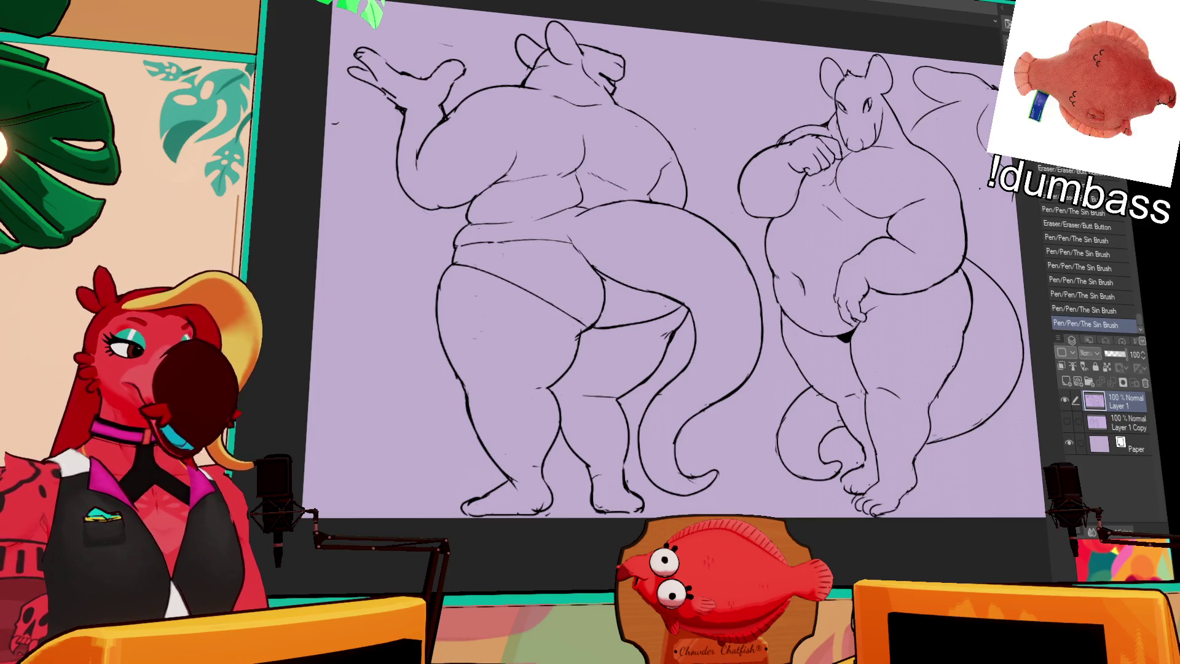
pyautogui.hotkey('ctrl', 'z')
pyautogui.moveTo(931, 379)
pyautogui.mouseDown()
pyautogui.moveTo(945, 405)
pyautogui.moveTo(890, 399)
pyautogui.mouseUp()
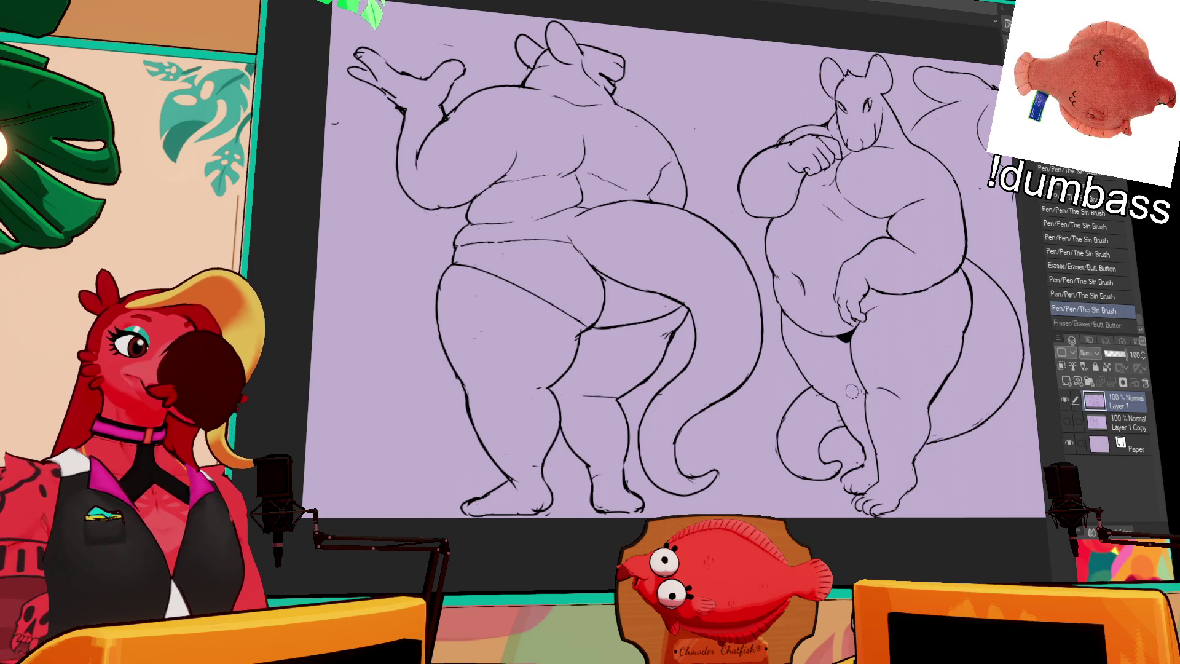
# Erase stray marks on the right figure's leg and hip and redraw a leg line
pyautogui.click(828, 385)
pyautogui.click(826, 383)
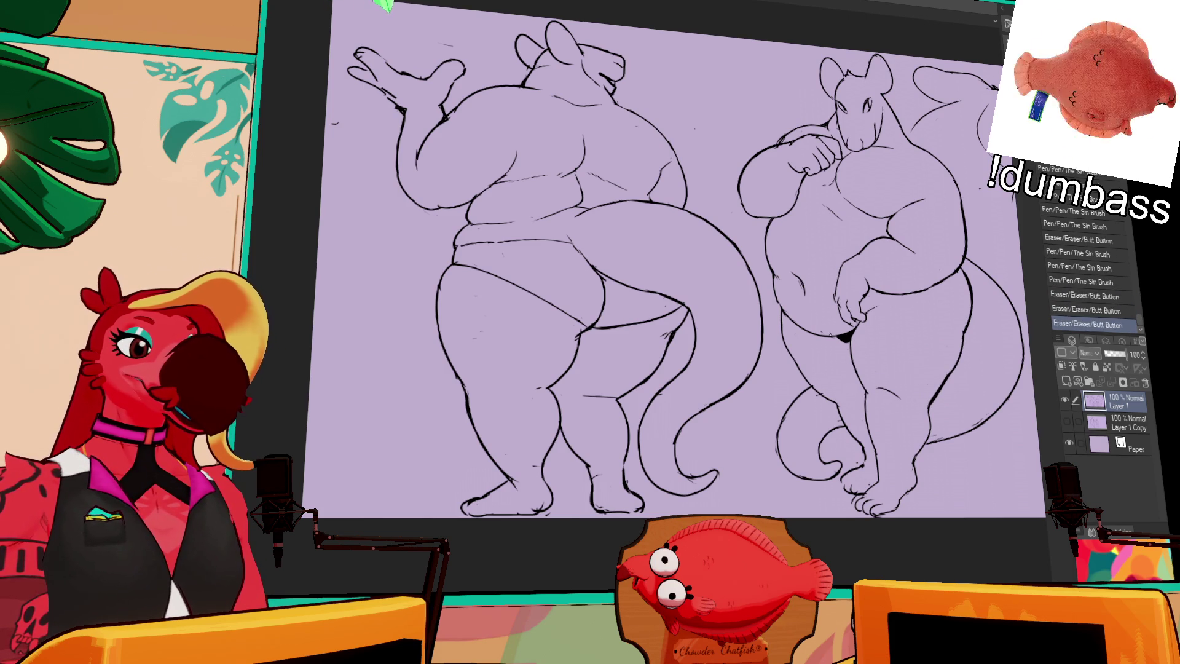
pyautogui.moveTo(832, 334); pyautogui.dragTo(841, 340)
pyautogui.click(847, 339)
pyautogui.click(857, 345)
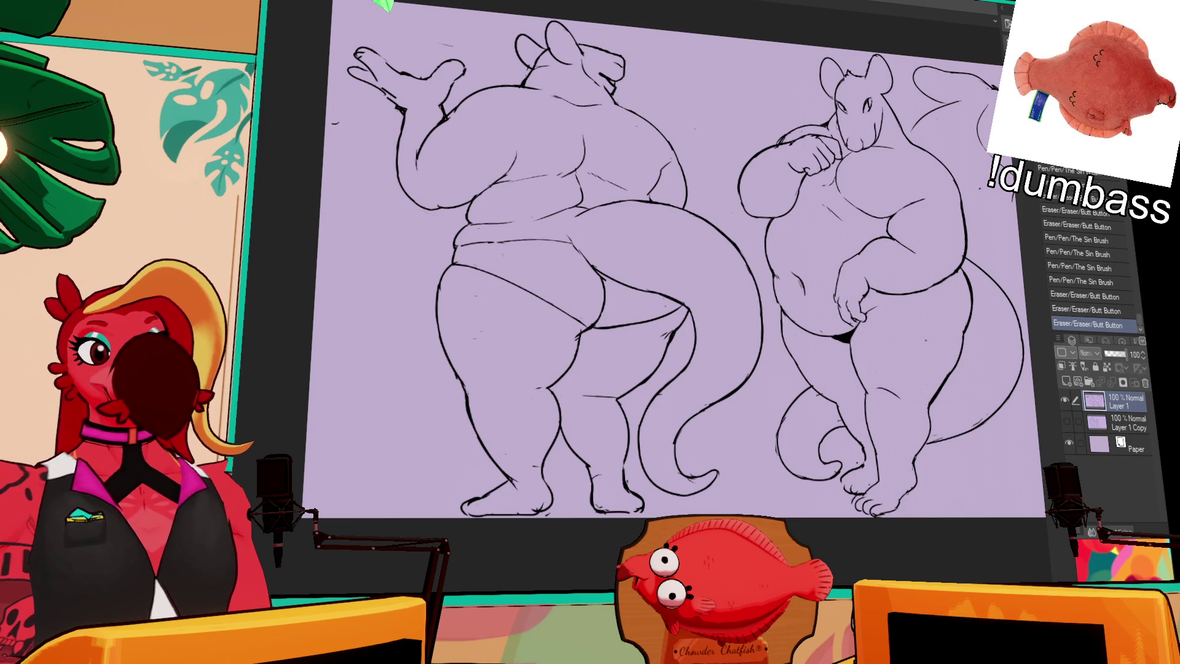
pyautogui.click(847, 339)
pyautogui.click(846, 340)
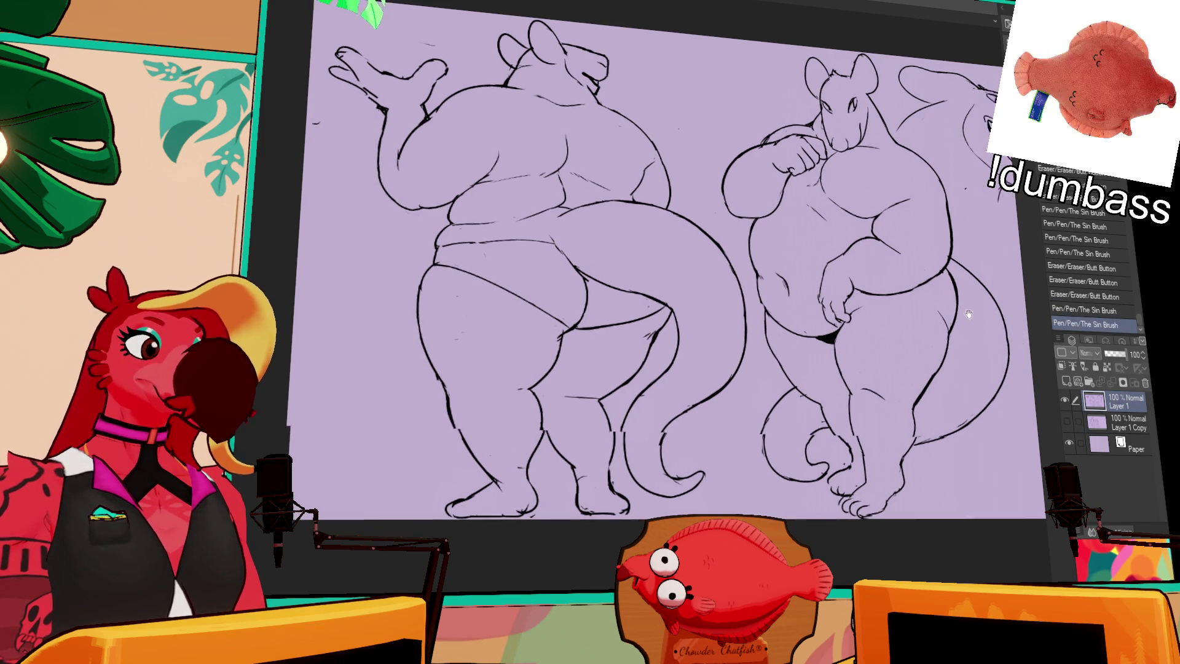
# On Layer 1, lasso the stray sketch lines on the left torso and clear them away
pyautogui.click(1116, 422)
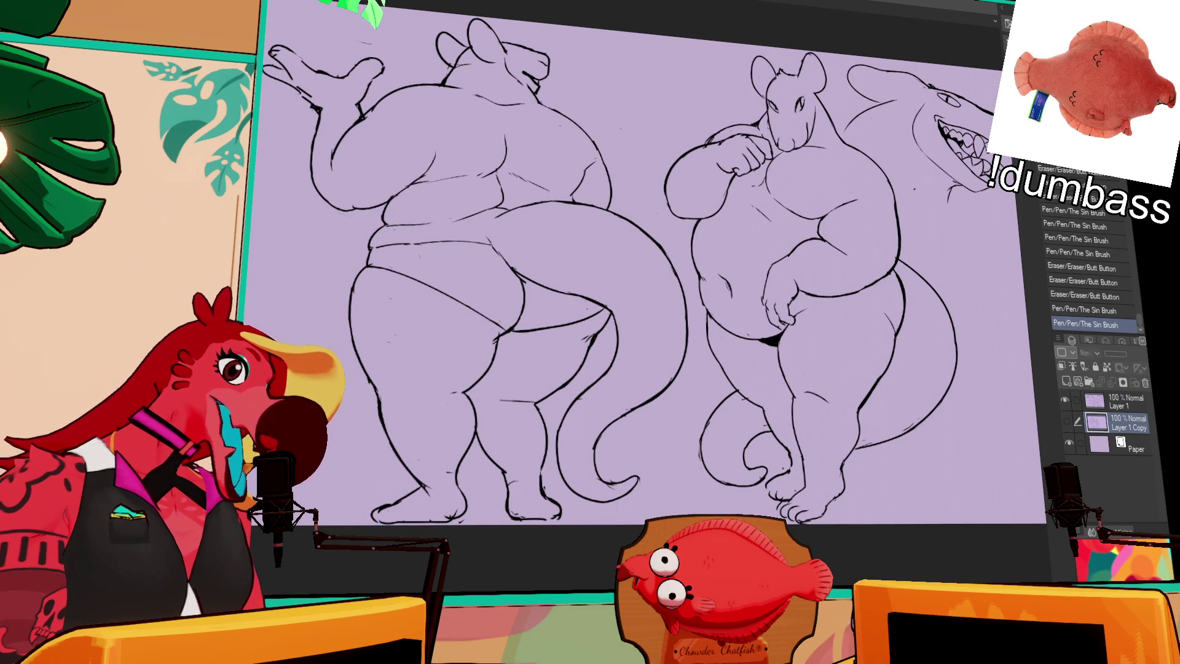
pyautogui.click(1132, 408)
pyautogui.scroll(2, 609, 259)
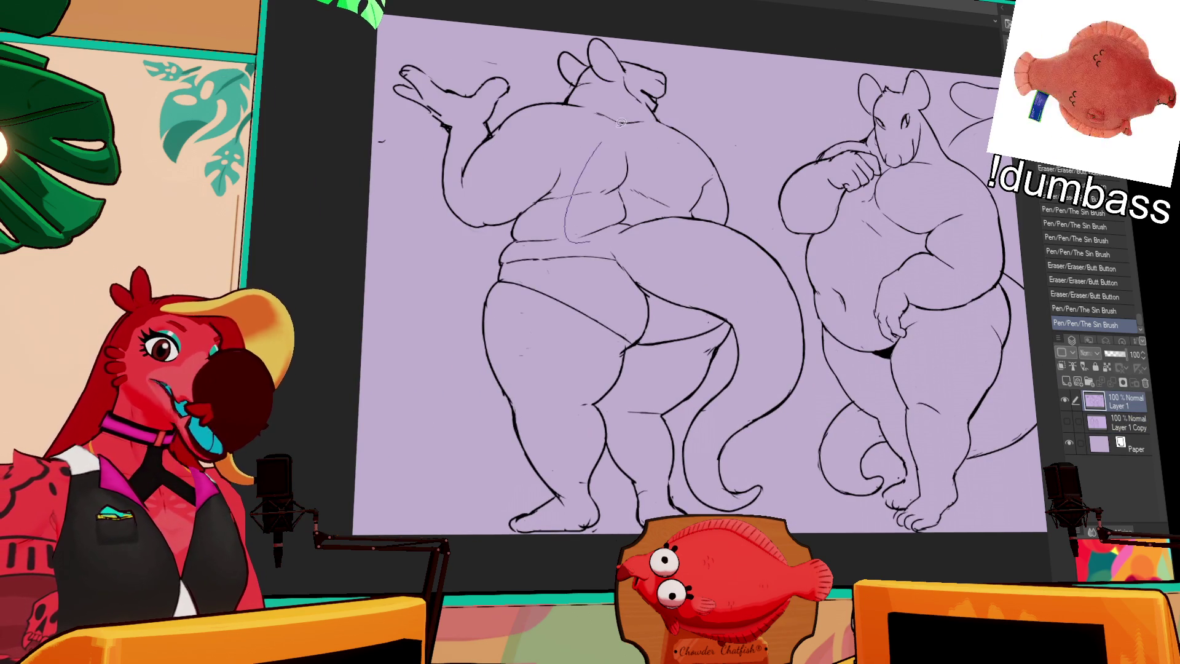
pyautogui.moveTo(638, 217)
pyautogui.mouseDown()
pyautogui.moveTo(627, 222)
pyautogui.moveTo(610, 193)
pyautogui.moveTo(582, 242)
pyautogui.mouseUp()
pyautogui.hotkey('ctrl', 'd')
pyautogui.moveTo(994, 417); pyautogui.dragTo(978, 424)
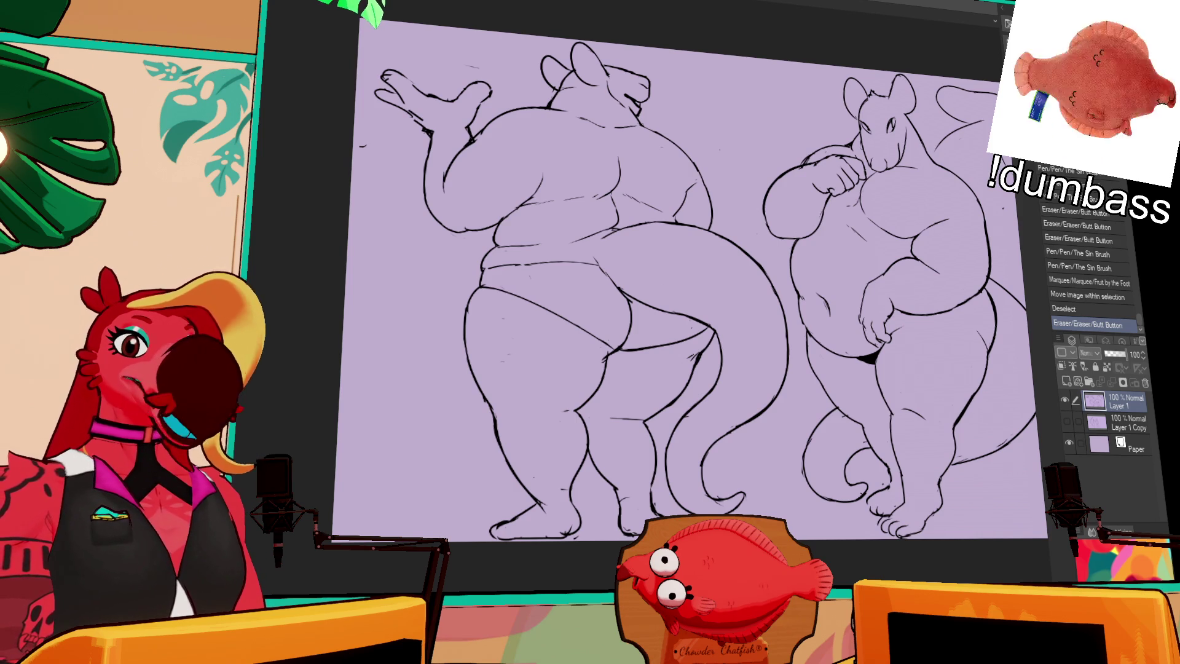
# Add a new raster layer above Layer 1 Copy and bring the shark head into view
pyautogui.click(1121, 422)
pyautogui.click(1072, 388)
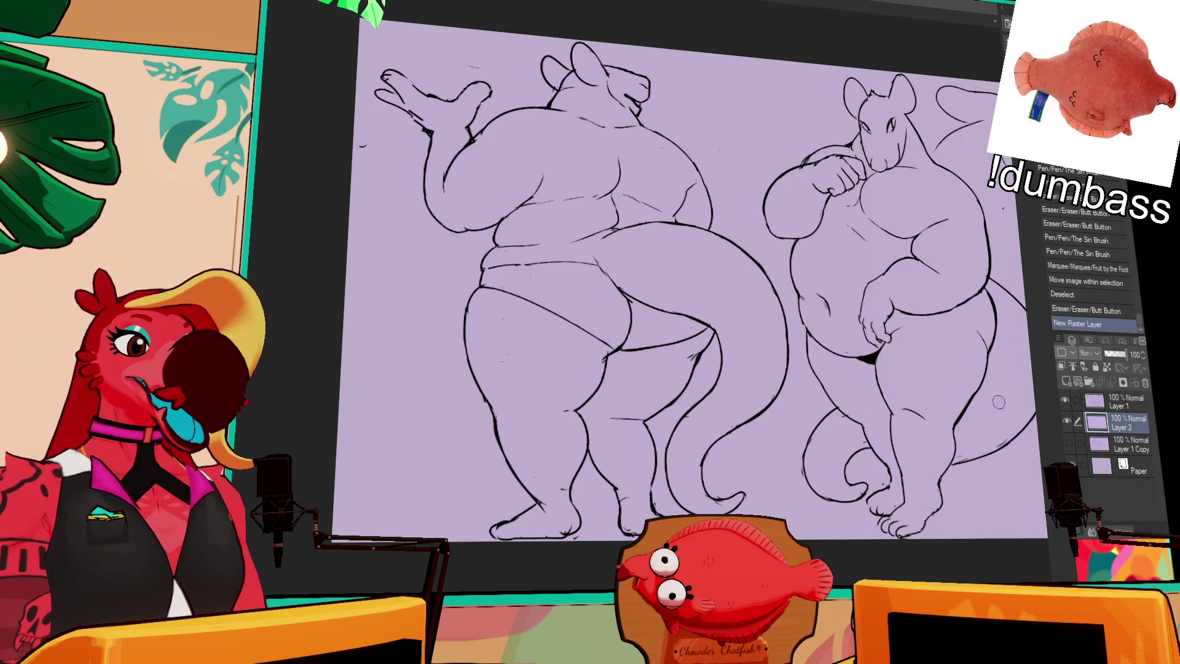
pyautogui.moveTo(886, 443); pyautogui.dragTo(758, 466)
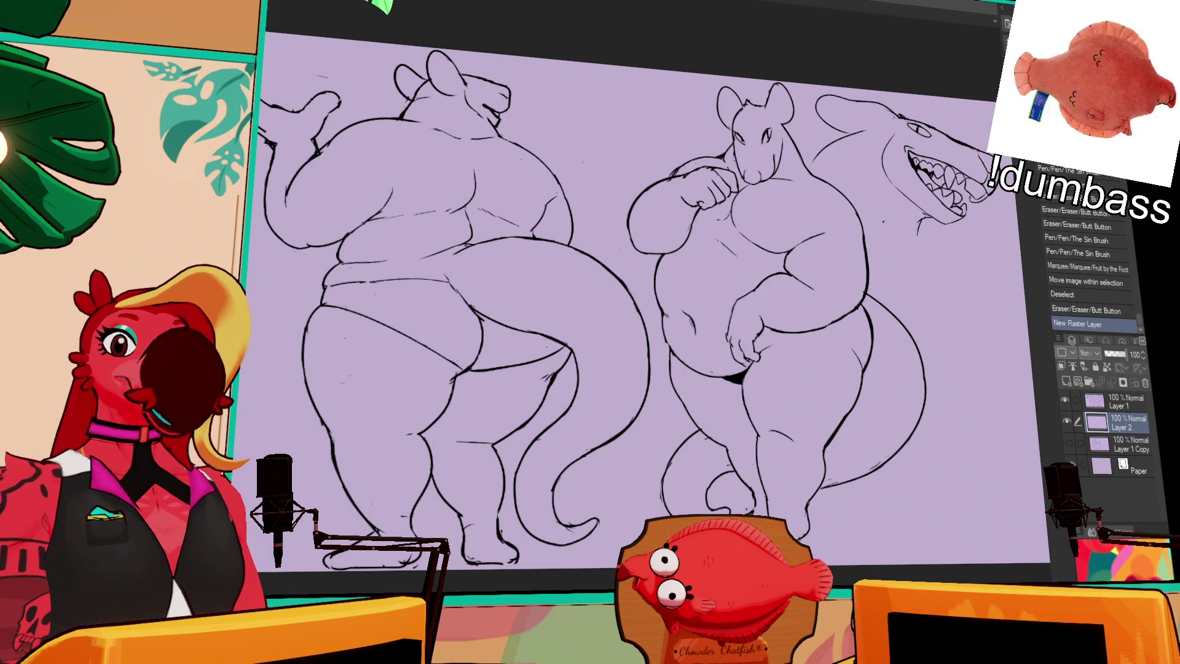
pyautogui.scroll(3, 627, 295)
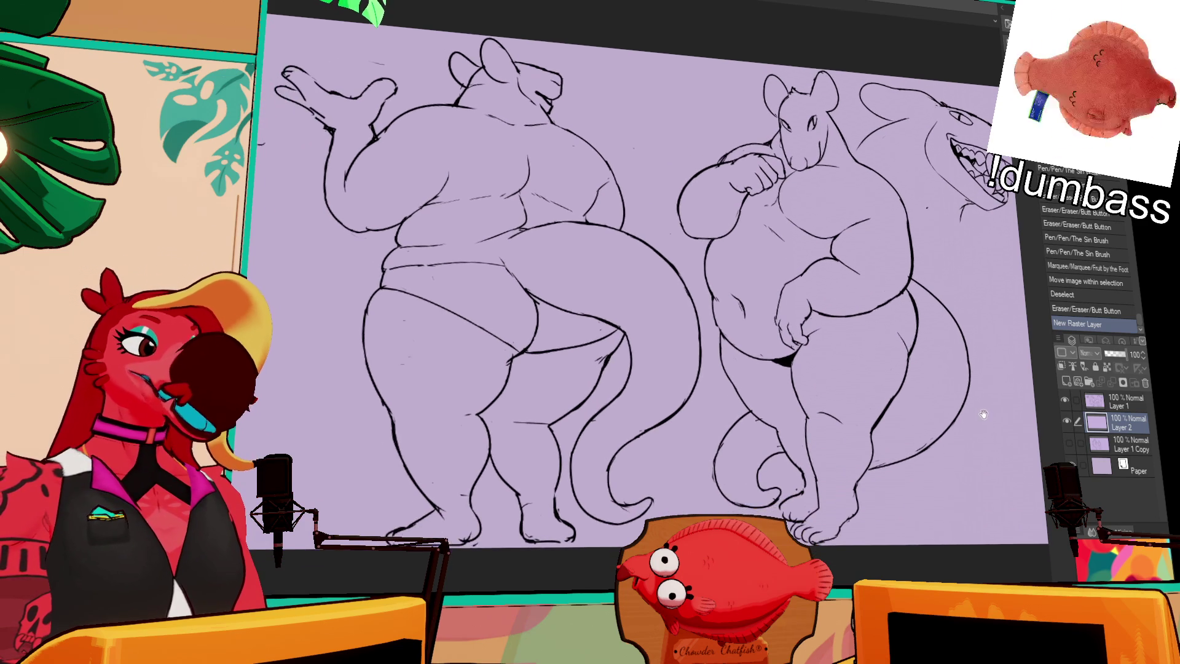
# Mirror the canvas, lasso the left figure's side on Layer 1, then clear the selection
pyautogui.press('h')
pyautogui.scroll(-3, 627, 295)
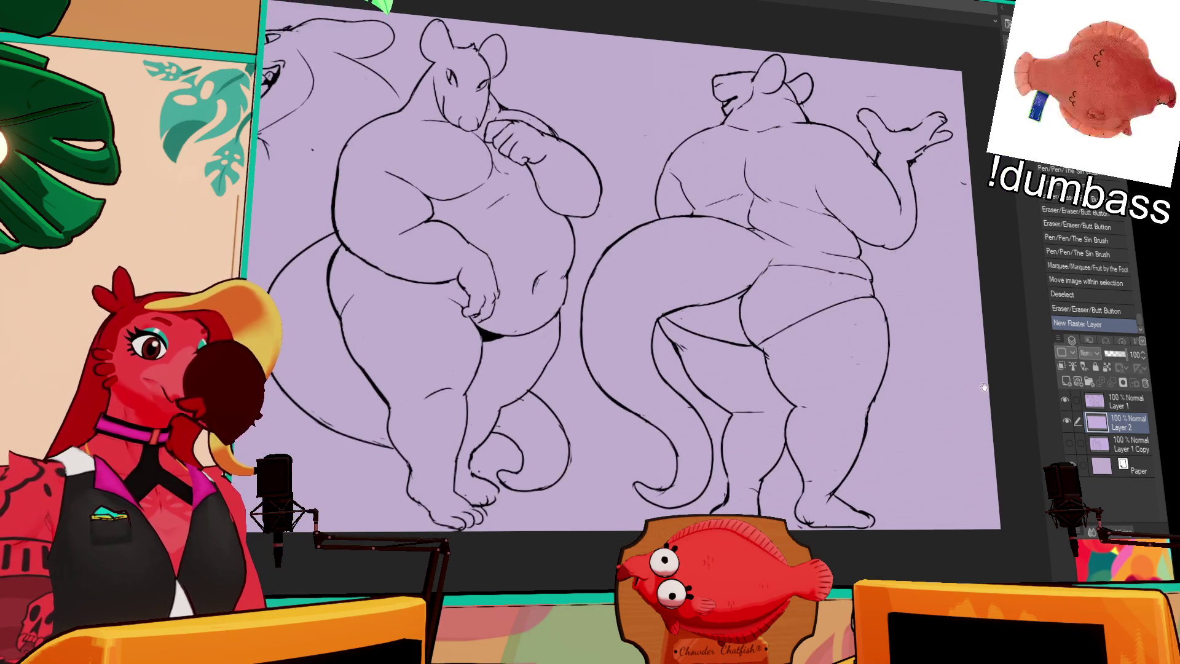
pyautogui.scroll(-1, 976, 362)
pyautogui.scroll(1, 948, 386)
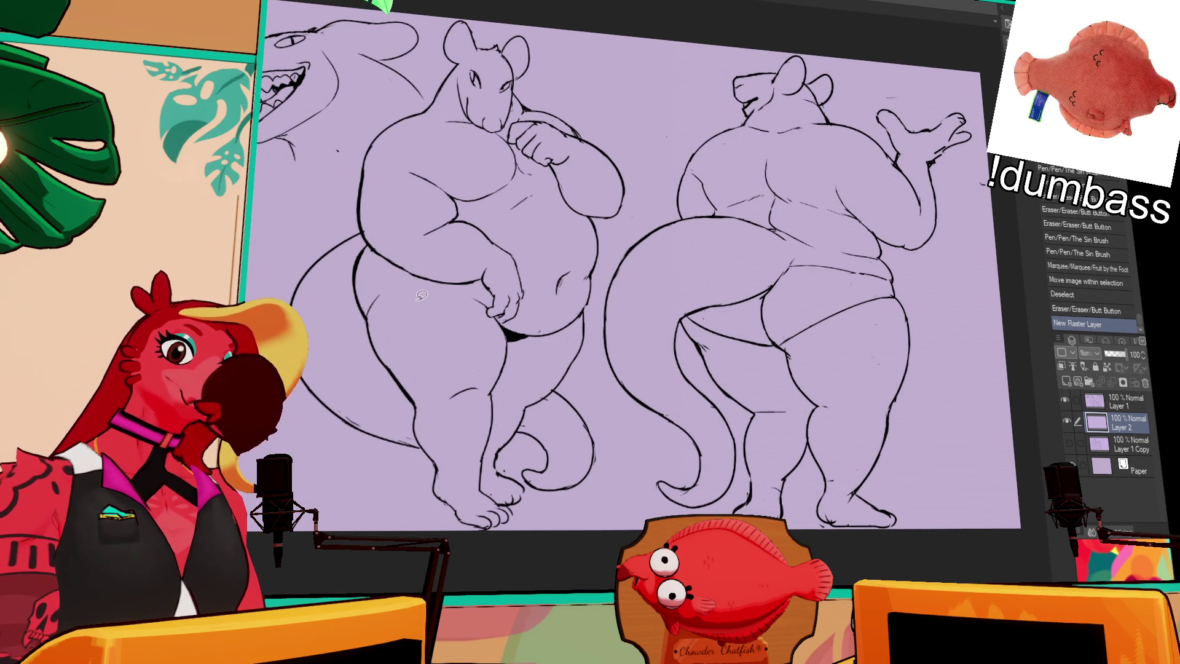
pyautogui.moveTo(410, 109); pyautogui.dragTo(300, 239)
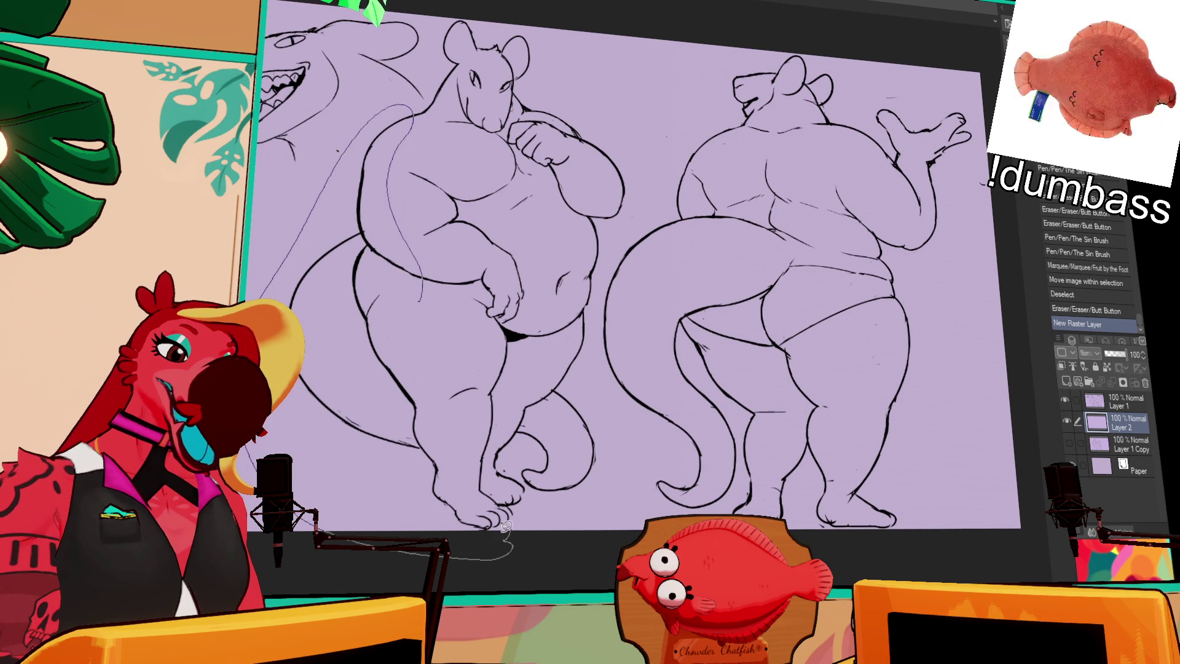
pyautogui.moveTo(511, 544); pyautogui.dragTo(461, 472)
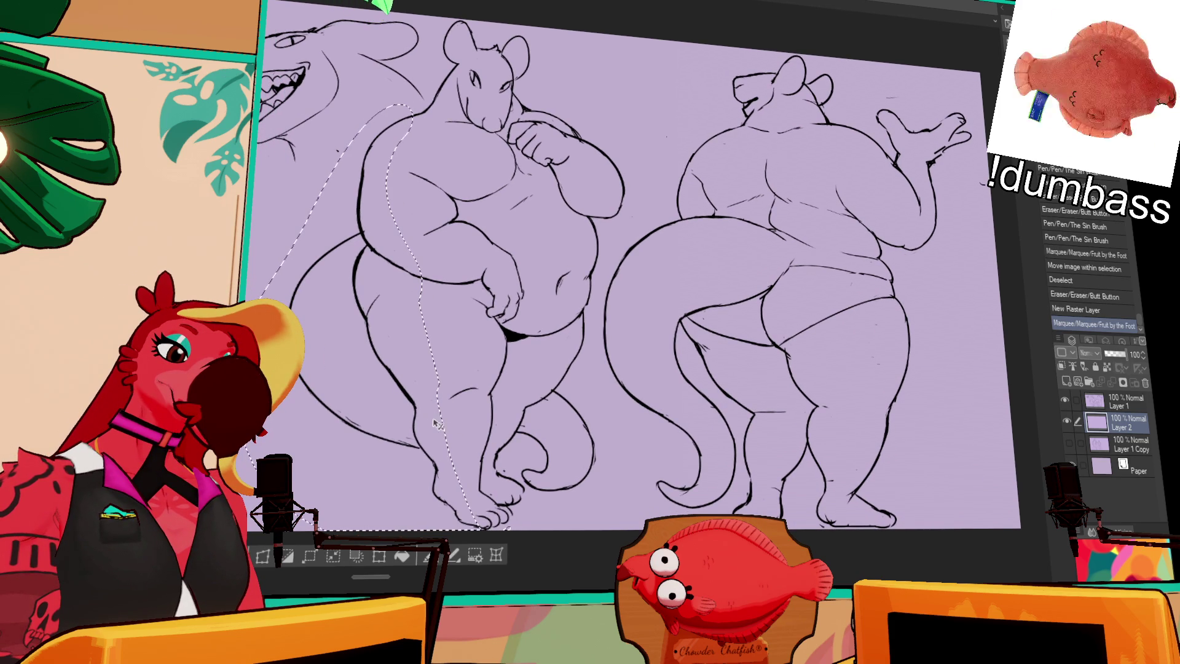
pyautogui.hotkey('alt', ']')
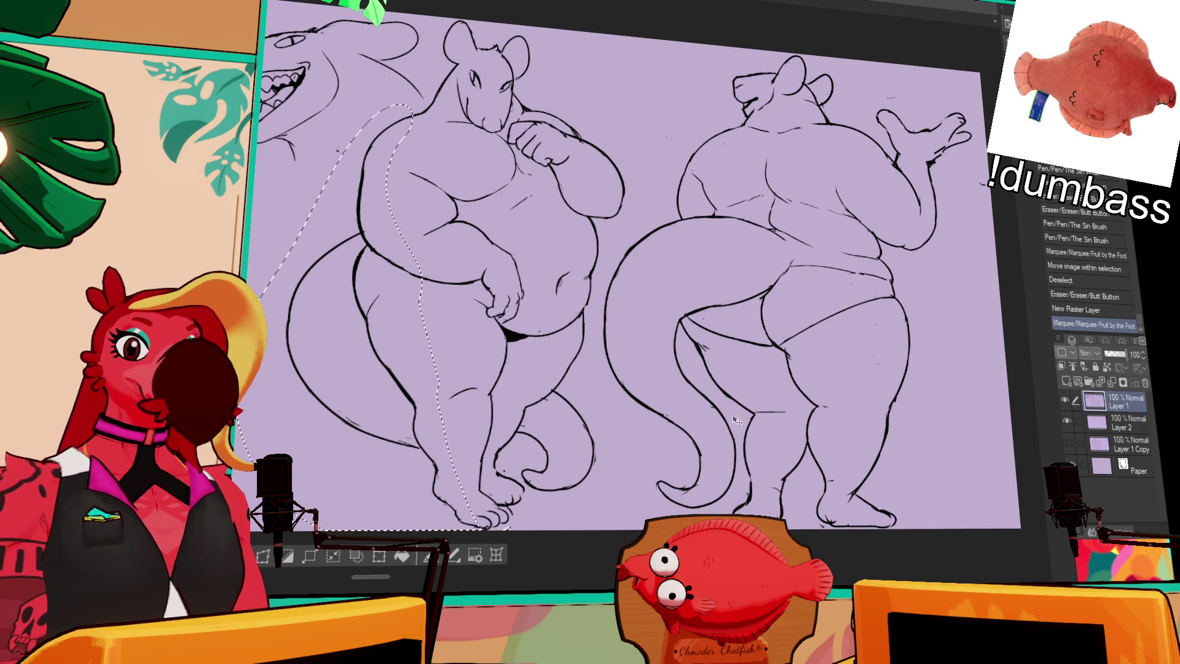
pyautogui.hotkey('ctrl', 'd')
pyautogui.moveTo(471, 357); pyautogui.dragTo(646, 388)
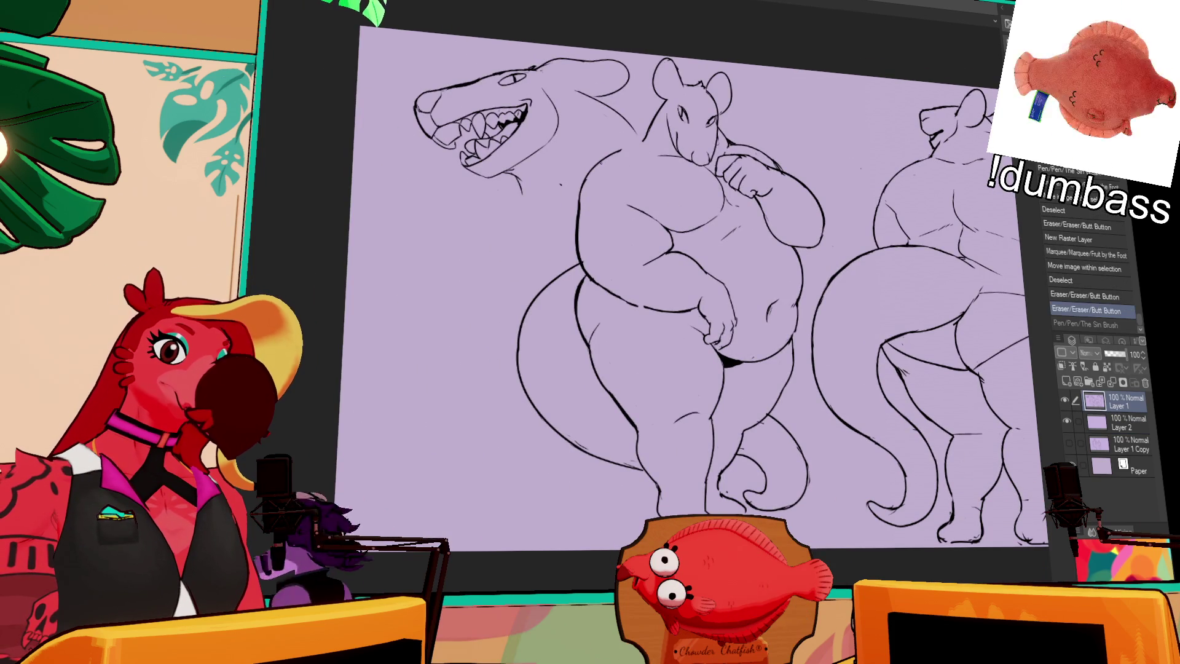
# Select Layer 2 for the fill, encircle the right figure, then cancel the selection
pyautogui.press('e')
pyautogui.press('p')
pyautogui.press('e')
pyautogui.moveTo(738, 322); pyautogui.dragTo(627, 351)
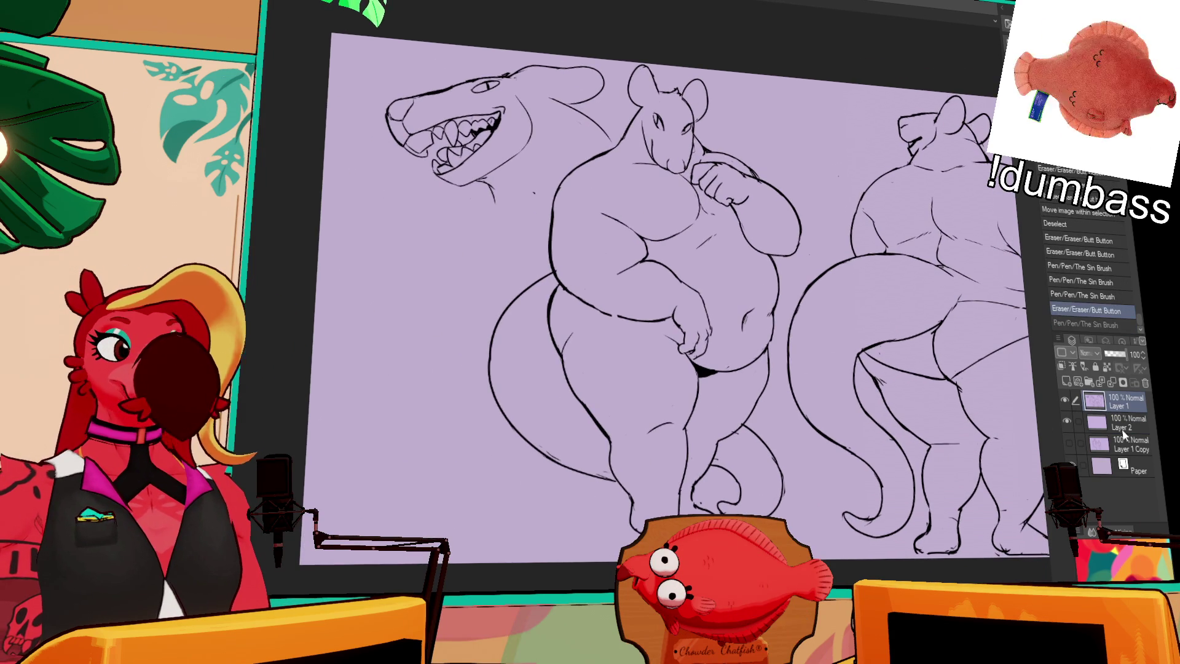
pyautogui.click(1111, 420)
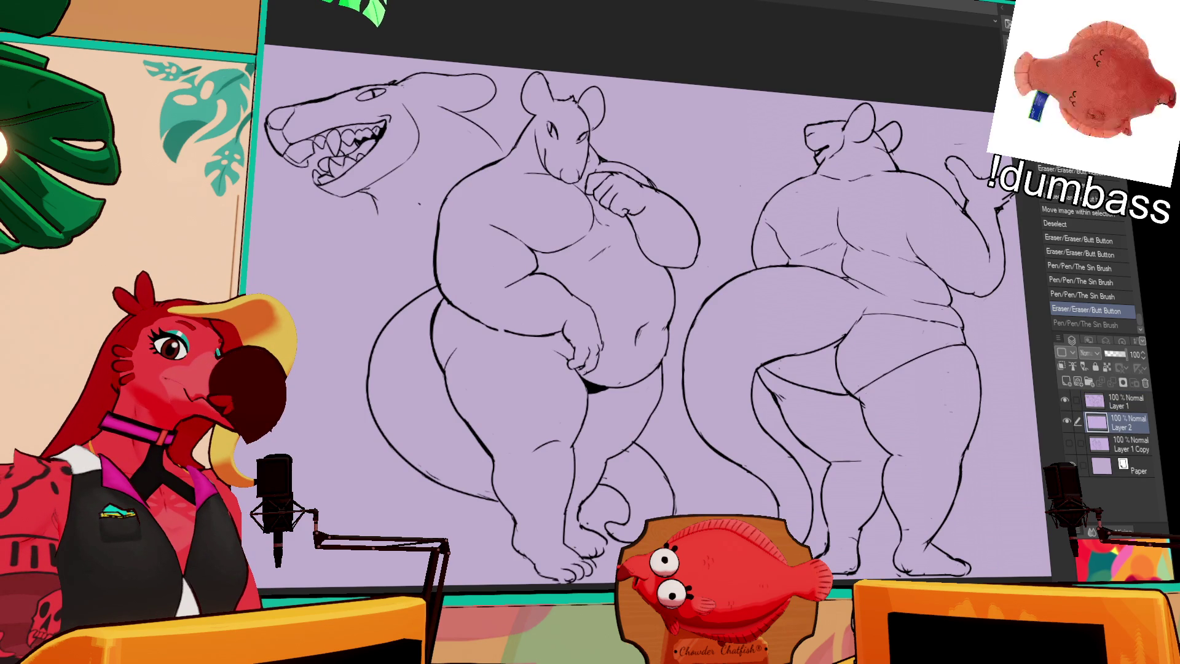
pyautogui.scroll(2, 627, 305)
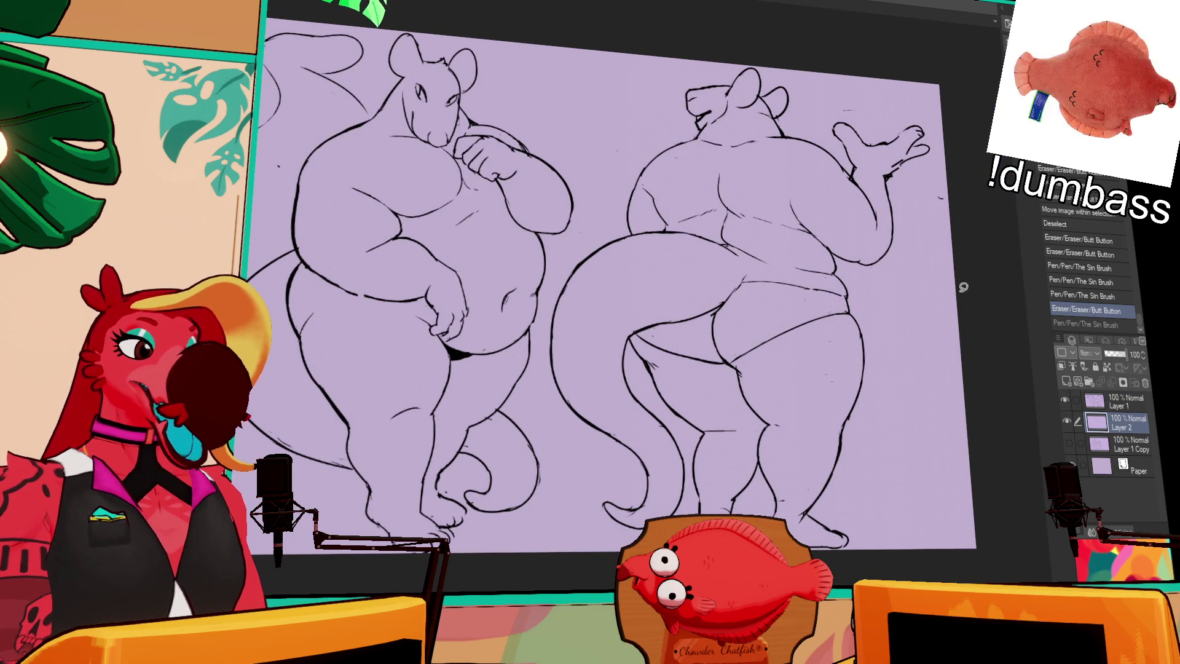
pyautogui.moveTo(814, 115); pyautogui.dragTo(920, 134)
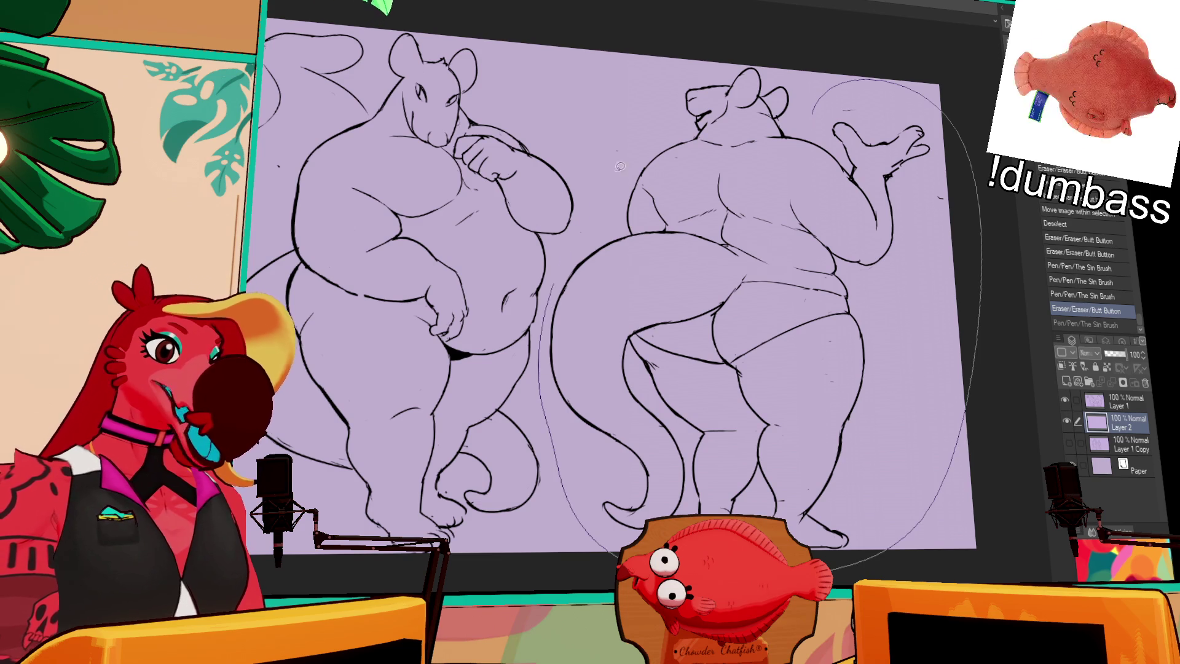
pyautogui.hotkey('ctrl', 'd')
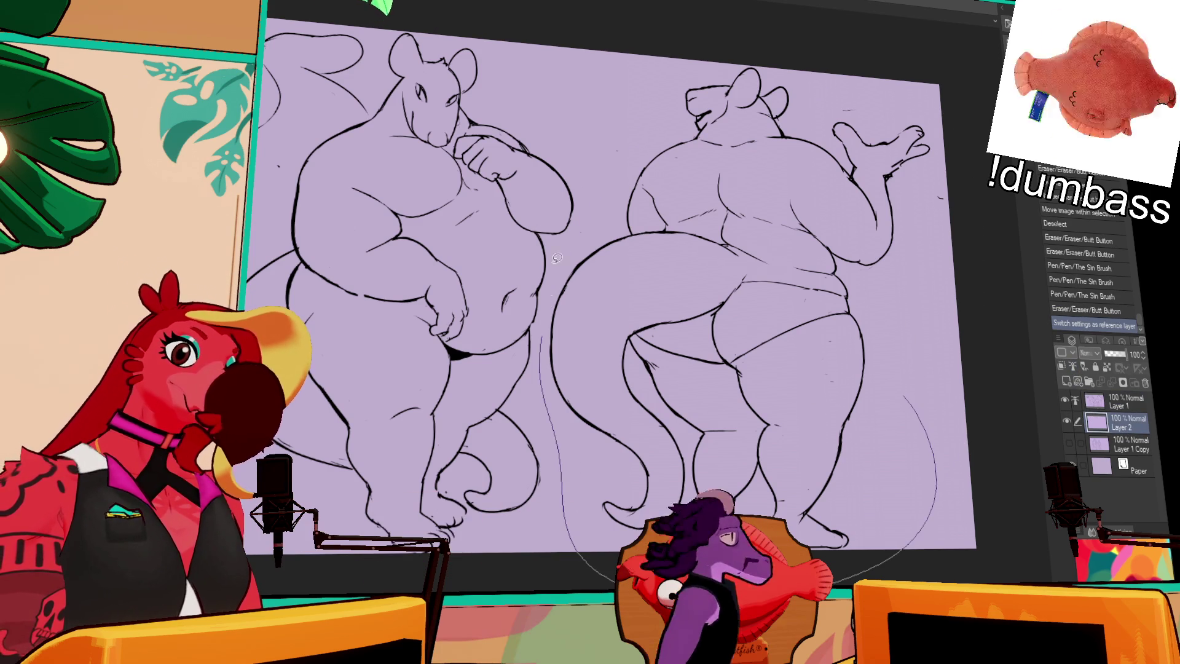
# Lasso-fill the right figure, then trace and fill the left figure with the same dark grey
pyautogui.click(835, 240)
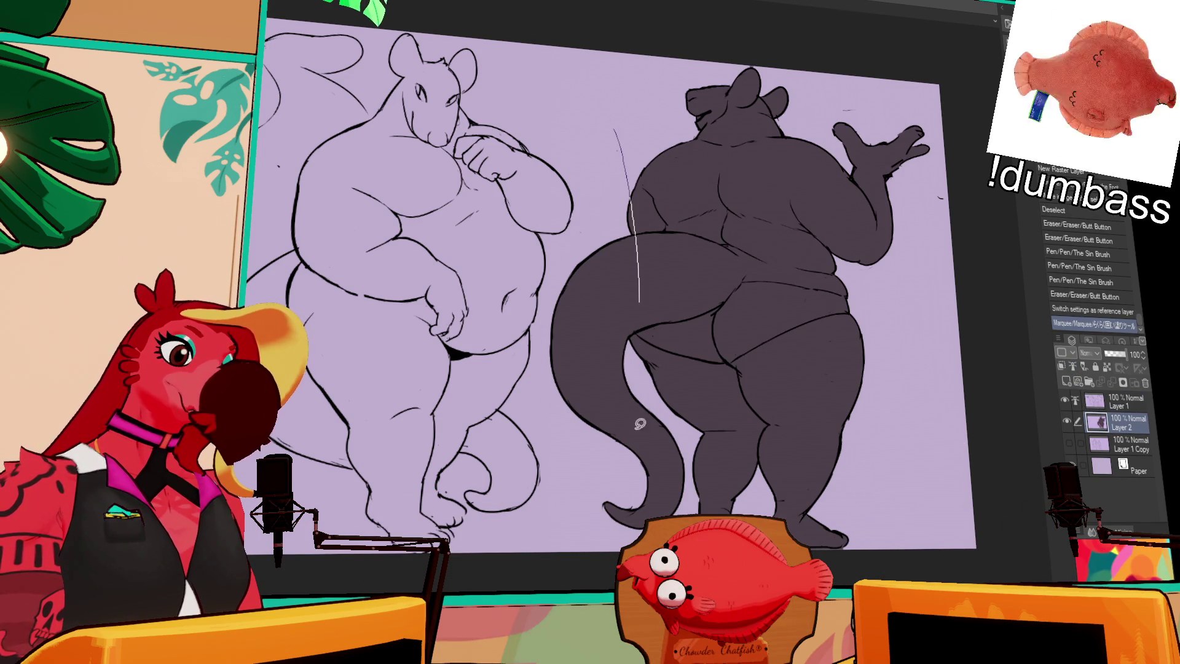
pyautogui.moveTo(645, 312); pyautogui.dragTo(590, 553)
pyautogui.click(415, 276)
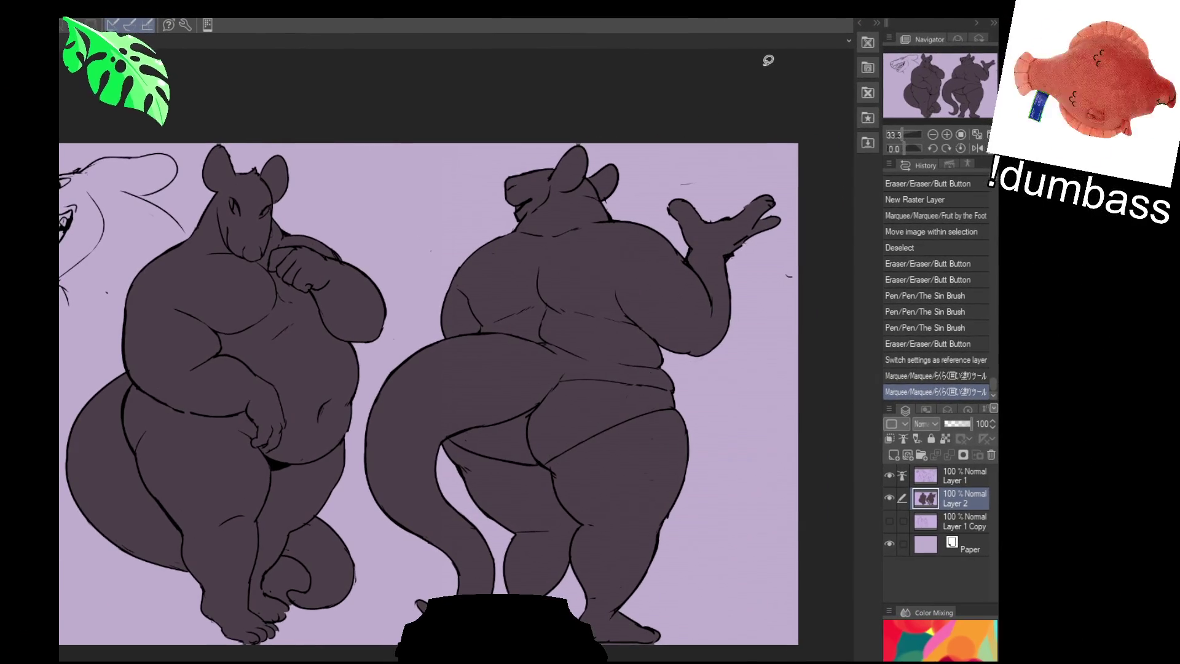
pyautogui.moveTo(717, 620)
pyautogui.mouseDown()
pyautogui.moveTo(786, 608)
pyautogui.moveTo(747, 630)
pyautogui.mouseUp()
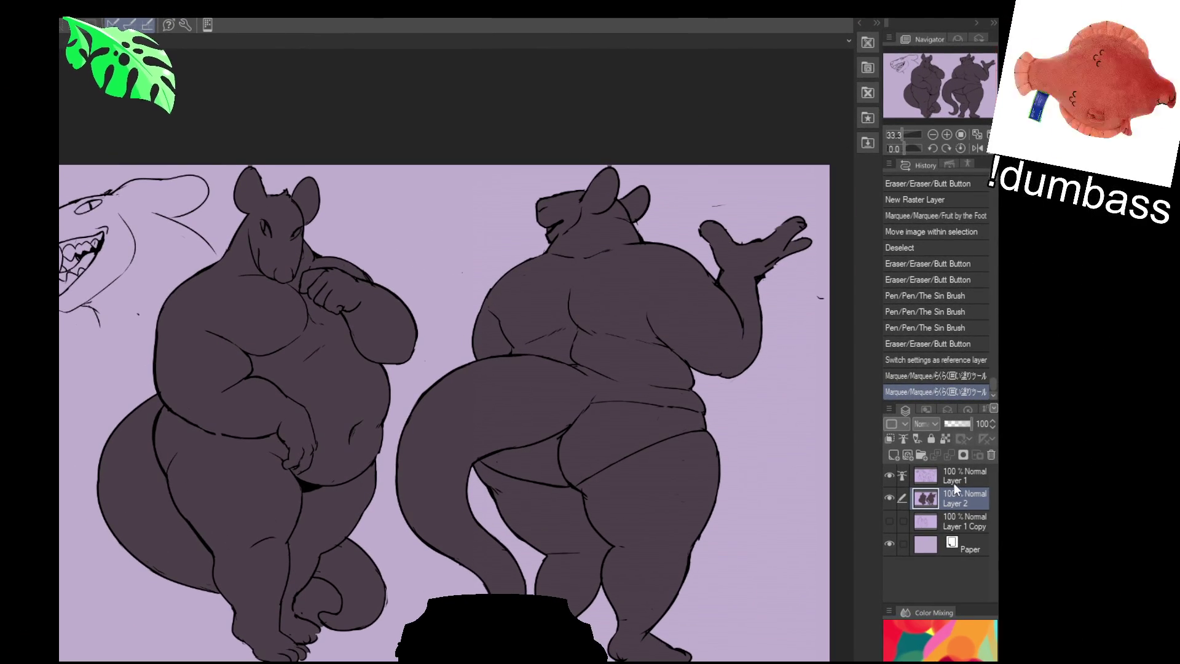
# Clean stray lines around the right character's raised hand and redraw its fingers, stepping through undo/redo
pyautogui.moveTo(760, 263); pyautogui.dragTo(766, 263)
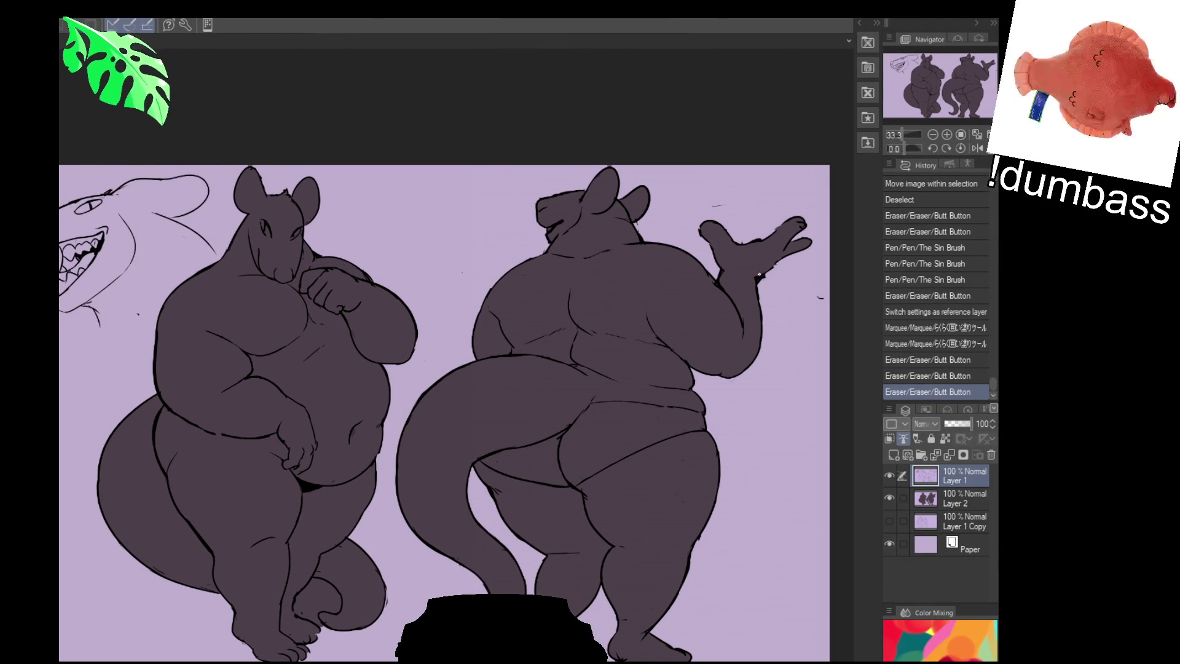
pyautogui.hotkey('ctrl', 'z')
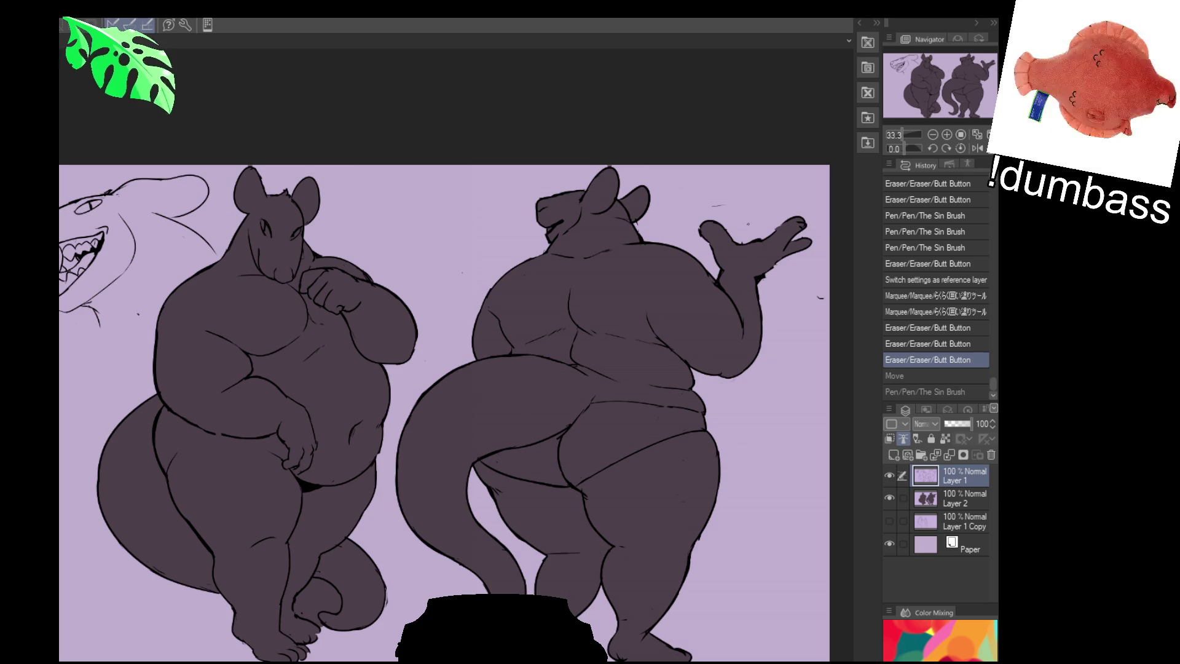
pyautogui.moveTo(699, 216); pyautogui.dragTo(700, 230)
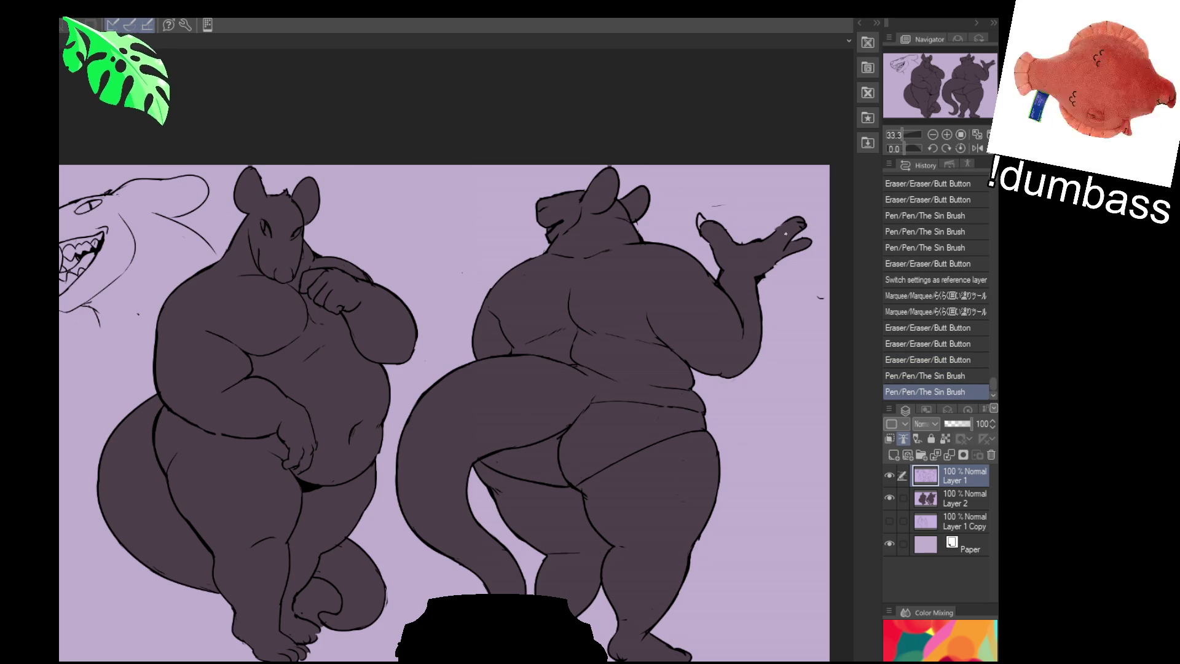
pyautogui.moveTo(805, 221); pyautogui.dragTo(805, 246)
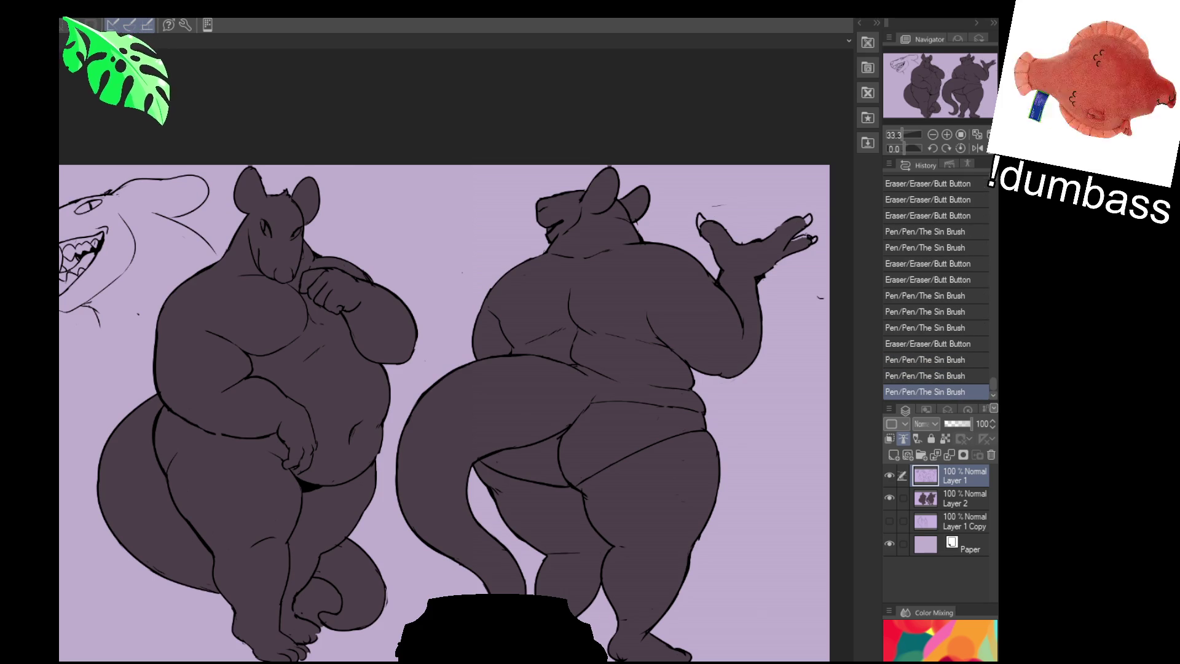
pyautogui.hotkey('ctrl', 'z')
pyautogui.hotkey('ctrl', 'z')
pyautogui.hotkey('ctrl', 'y')
pyautogui.hotkey('ctrl', 'z')
pyautogui.hotkey('ctrl', 'y')
pyautogui.hotkey('ctrl', 'y')
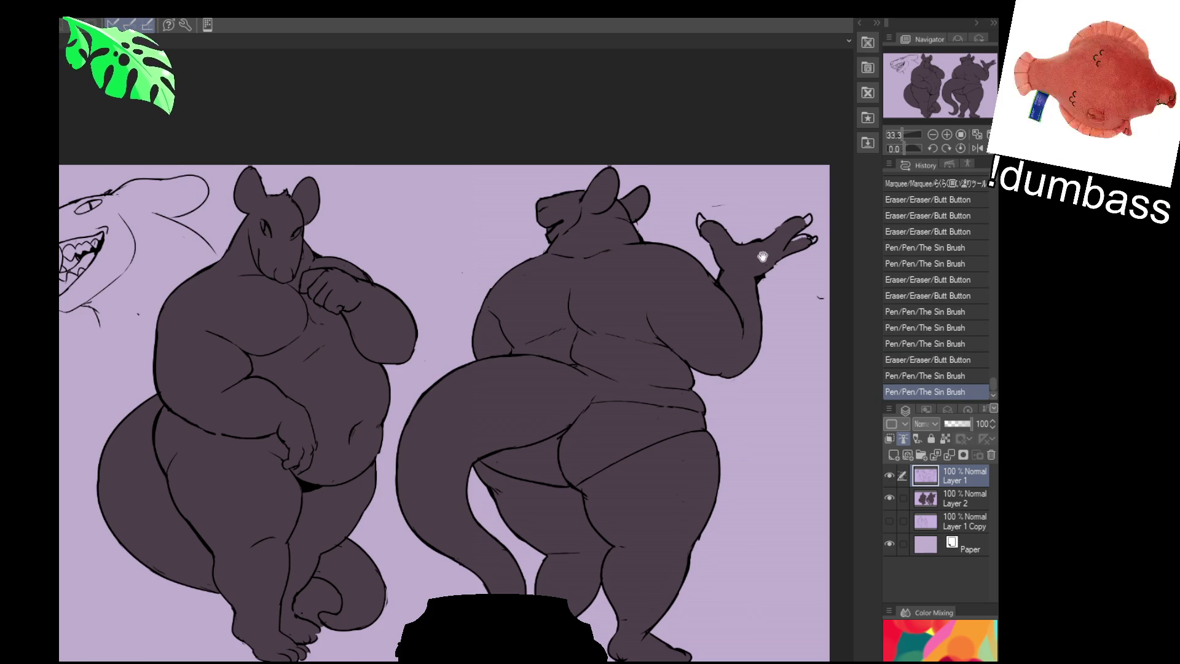
pyautogui.scroll(2, 461, 369)
# Erase stray marks and refine the right character's thigh, back, shoulder and neck outlines
pyautogui.moveTo(590, 415); pyautogui.dragTo(507, 452)
pyautogui.moveTo(501, 516)
pyautogui.mouseDown()
pyautogui.moveTo(518, 495)
pyautogui.moveTo(528, 549)
pyautogui.moveTo(509, 561)
pyautogui.moveTo(544, 581)
pyautogui.moveTo(590, 544)
pyautogui.moveTo(646, 526)
pyautogui.mouseUp()
pyautogui.moveTo(572, 525)
pyautogui.mouseDown()
pyautogui.moveTo(645, 544)
pyautogui.moveTo(498, 413)
pyautogui.moveTo(613, 449)
pyautogui.mouseUp()
pyautogui.scroll(-2, 720, 511)
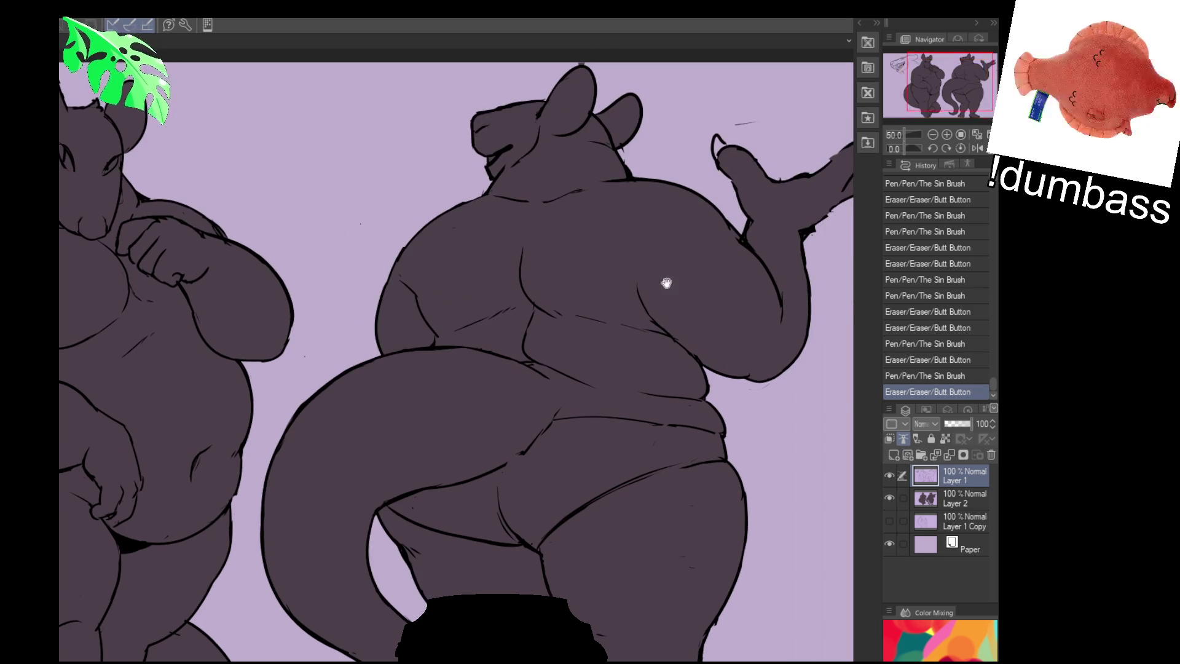
pyautogui.scroll(1, 668, 282)
pyautogui.moveTo(538, 268); pyautogui.dragTo(526, 286)
pyautogui.moveTo(443, 309)
pyautogui.mouseDown()
pyautogui.moveTo(438, 341)
pyautogui.moveTo(498, 277)
pyautogui.mouseUp()
pyautogui.hotkey('ctrl', 'z')
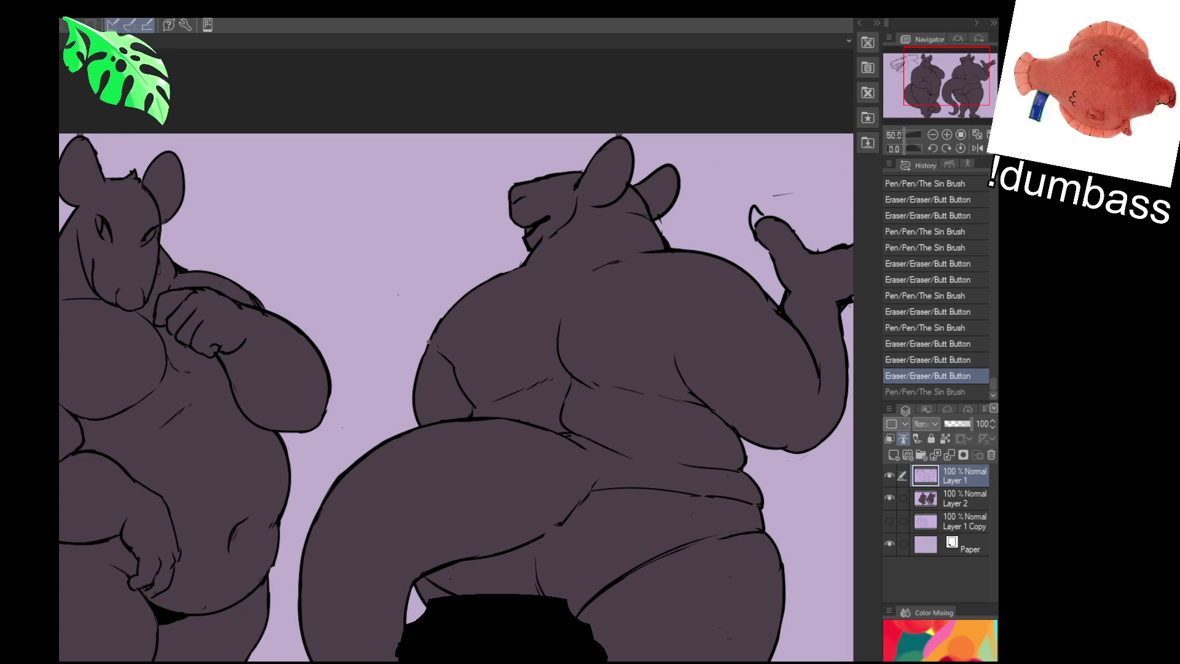
pyautogui.hotkey('ctrl', 'z')
pyautogui.moveTo(583, 252)
pyautogui.mouseDown()
pyautogui.moveTo(612, 248)
pyautogui.moveTo(569, 262)
pyautogui.moveTo(590, 258)
pyautogui.mouseUp()
pyautogui.moveTo(595, 258)
pyautogui.mouseDown()
pyautogui.moveTo(646, 257)
pyautogui.moveTo(563, 241)
pyautogui.moveTo(581, 242)
pyautogui.mouseUp()
pyautogui.moveTo(710, 286); pyautogui.dragTo(700, 268)
pyautogui.moveTo(581, 504)
pyautogui.mouseDown()
pyautogui.moveTo(604, 475)
pyautogui.moveTo(590, 484)
pyautogui.moveTo(602, 490)
pyautogui.mouseUp()
pyautogui.scroll(1, 646, 498)
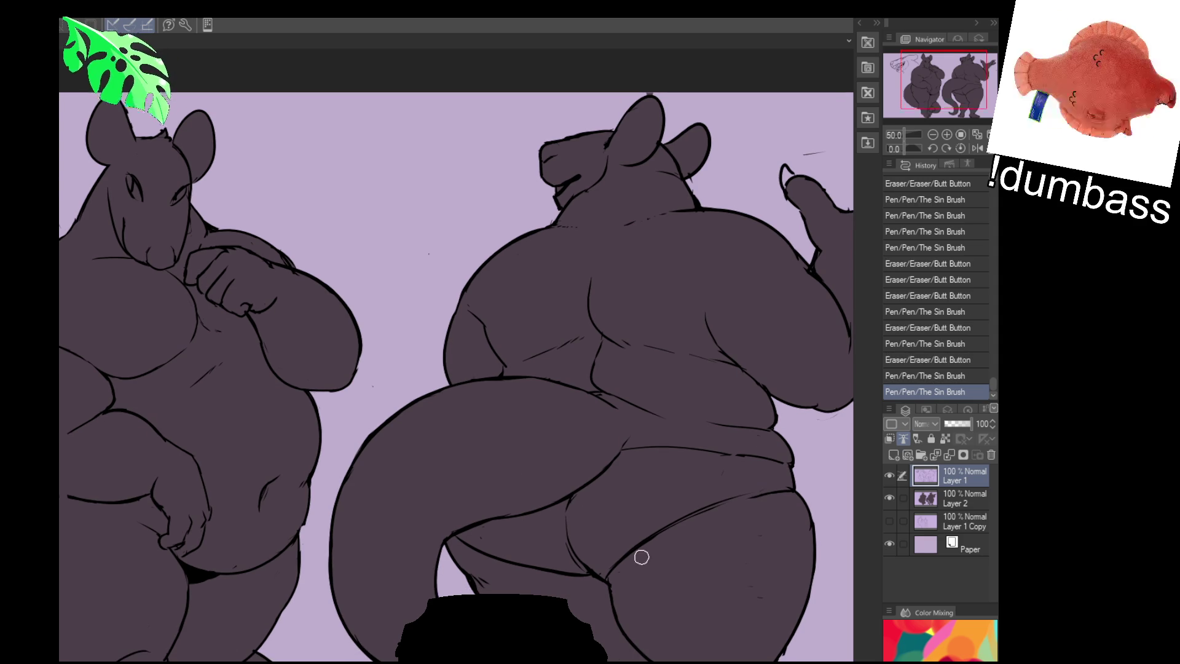
# Touch up the right character's buttock and lower-body lines
pyautogui.moveTo(701, 512); pyautogui.dragTo(733, 503)
pyautogui.moveTo(612, 568)
pyautogui.mouseDown()
pyautogui.moveTo(654, 530)
pyautogui.moveTo(609, 572)
pyautogui.moveTo(728, 499)
pyautogui.moveTo(683, 526)
pyautogui.moveTo(687, 517)
pyautogui.mouseUp()
pyautogui.moveTo(724, 459); pyautogui.dragTo(733, 457)
pyautogui.moveTo(646, 433)
pyautogui.mouseDown()
pyautogui.moveTo(686, 477)
pyautogui.moveTo(645, 442)
pyautogui.mouseUp()
pyautogui.scroll(2, 388, 466)
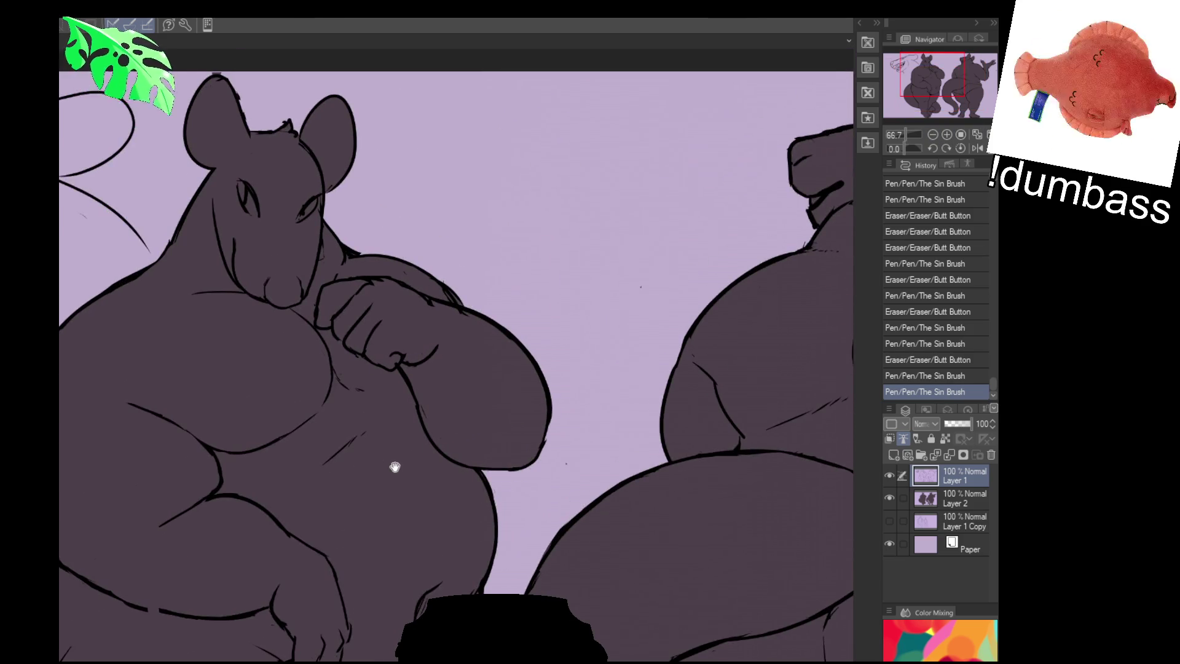
pyautogui.scroll(-1, 389, 466)
# Erase bits of the left character's jaw line and redraw it with fur strokes
pyautogui.moveTo(406, 415); pyautogui.dragTo(438, 396)
pyautogui.moveTo(516, 425); pyautogui.dragTo(639, 500)
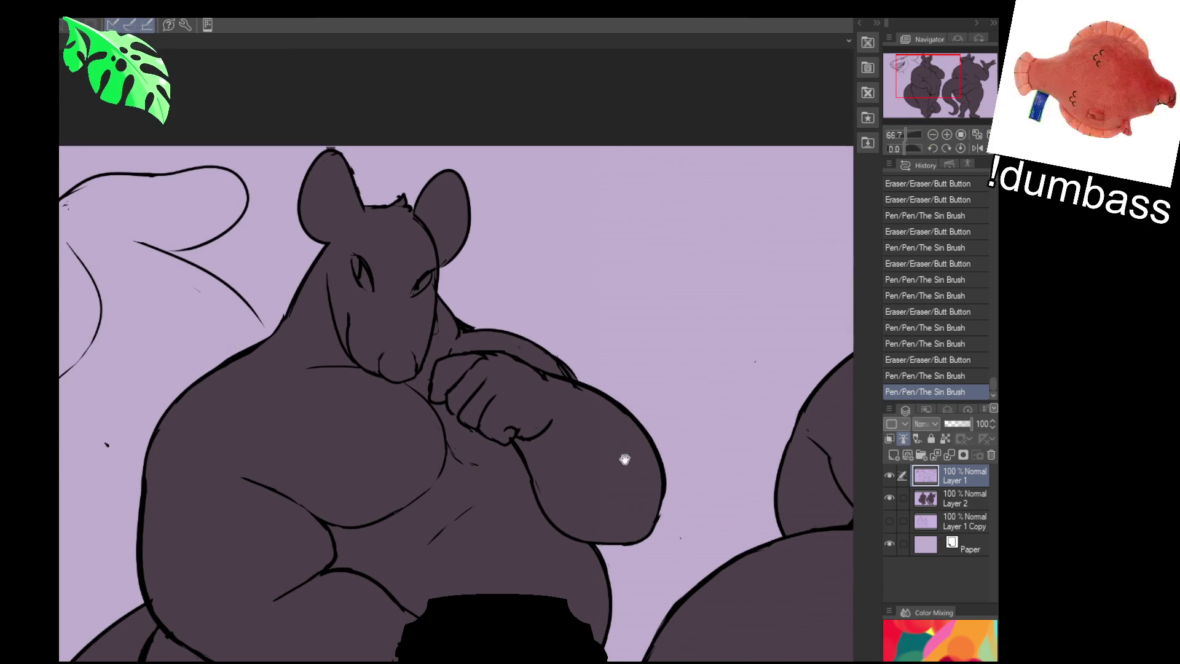
pyautogui.moveTo(322, 263); pyautogui.dragTo(328, 332)
pyautogui.moveTo(321, 262); pyautogui.dragTo(327, 295)
pyautogui.moveTo(321, 286); pyautogui.dragTo(325, 300)
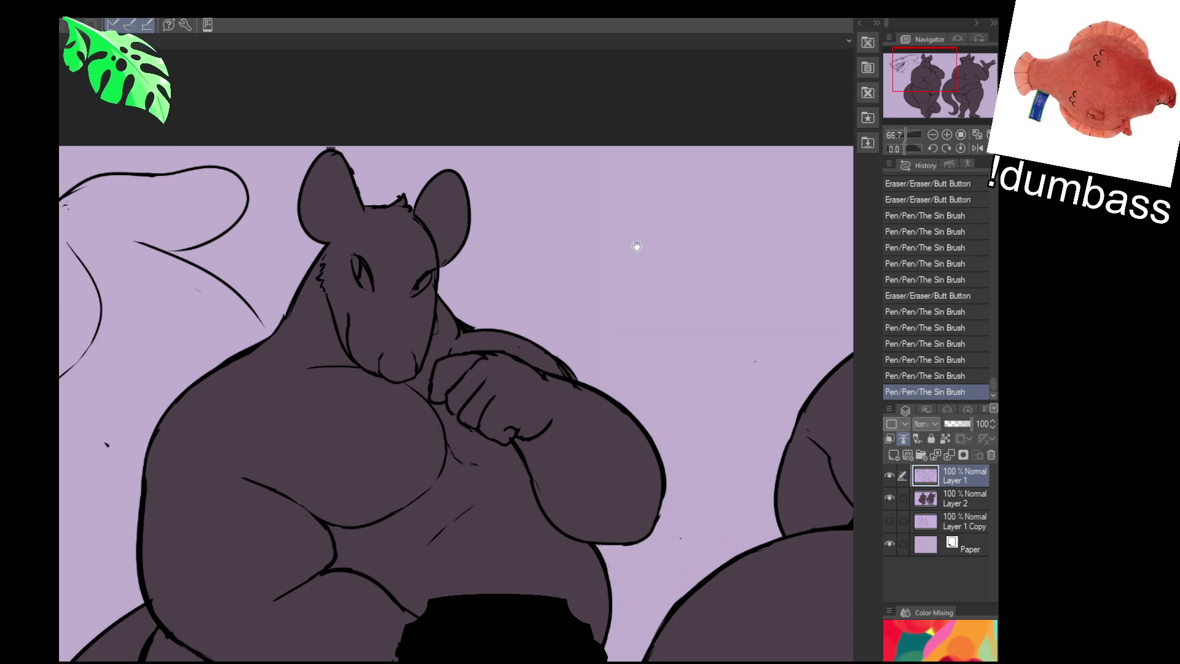
# Remove the stray mark on top of the head and refine the head-top and snout lines
pyautogui.moveTo(637, 249); pyautogui.dragTo(701, 263)
pyautogui.moveTo(457, 210); pyautogui.dragTo(498, 273)
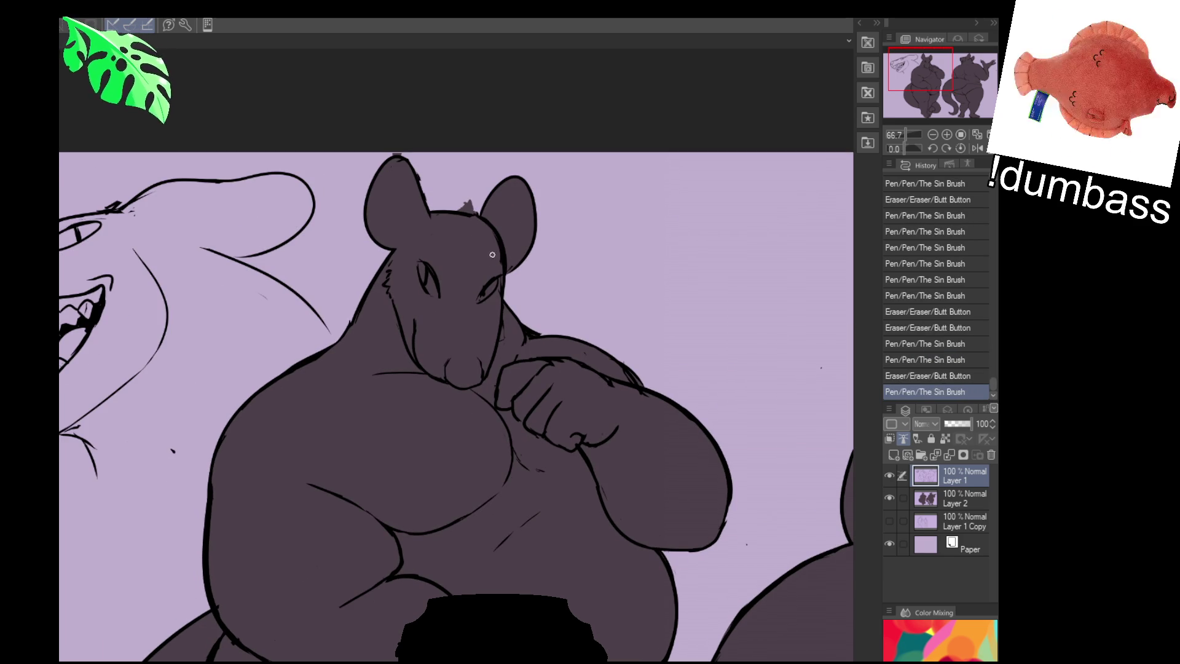
pyautogui.moveTo(475, 224)
pyautogui.mouseDown()
pyautogui.moveTo(461, 213)
pyautogui.moveTo(479, 216)
pyautogui.moveTo(448, 216)
pyautogui.moveTo(485, 217)
pyautogui.moveTo(443, 210)
pyautogui.moveTo(494, 211)
pyautogui.mouseUp()
pyautogui.moveTo(480, 365)
pyautogui.mouseDown()
pyautogui.moveTo(480, 343)
pyautogui.moveTo(456, 355)
pyautogui.mouseUp()
pyautogui.moveTo(454, 351); pyautogui.dragTo(456, 355)
# Erase part of the belly fold and redraw it as a single line
pyautogui.moveTo(793, 629)
pyautogui.mouseDown()
pyautogui.moveTo(762, 637)
pyautogui.moveTo(701, 442)
pyautogui.mouseUp()
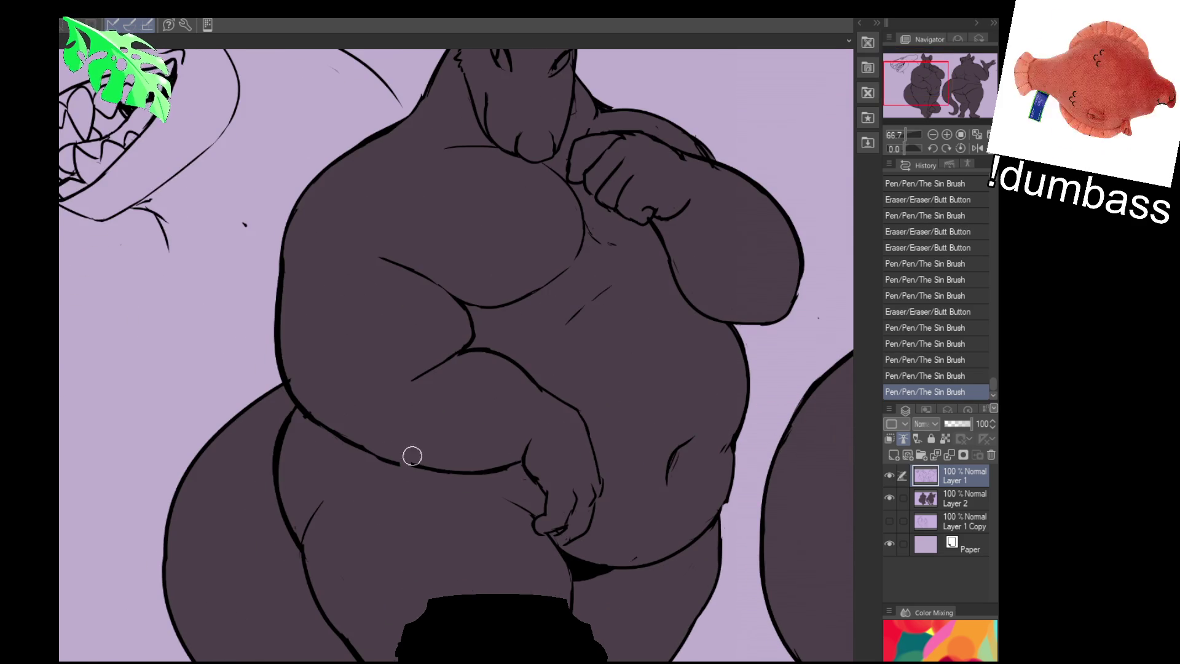
pyautogui.moveTo(461, 461)
pyautogui.mouseDown()
pyautogui.moveTo(350, 445)
pyautogui.moveTo(472, 467)
pyautogui.mouseUp()
pyautogui.hotkey('ctrl', 'z')
pyautogui.moveTo(318, 426); pyautogui.dragTo(449, 471)
pyautogui.moveTo(544, 439)
pyautogui.mouseDown()
pyautogui.moveTo(593, 408)
pyautogui.moveTo(554, 443)
pyautogui.mouseUp()
pyautogui.moveTo(724, 406); pyautogui.dragTo(687, 443)
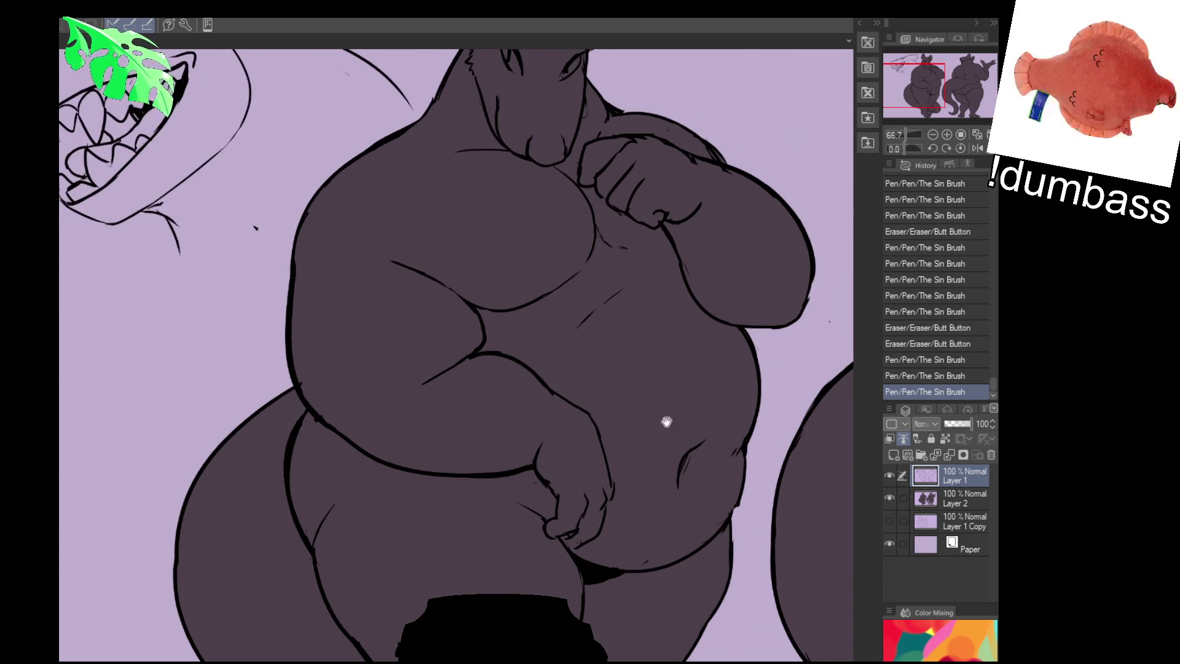
# Redraw and thicken the left thigh line with short supporting strokes near the legs
pyautogui.moveTo(298, 433)
pyautogui.mouseDown()
pyautogui.moveTo(286, 498)
pyautogui.moveTo(304, 535)
pyautogui.mouseUp()
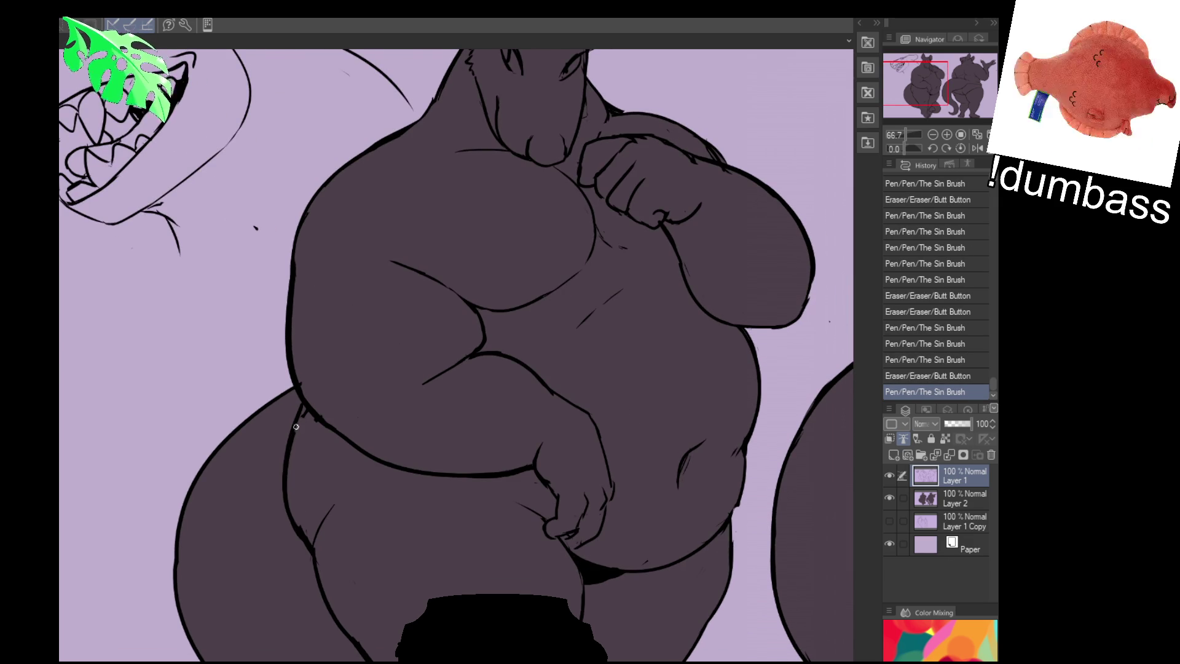
pyautogui.moveTo(296, 420)
pyautogui.mouseDown()
pyautogui.moveTo(306, 540)
pyautogui.moveTo(300, 527)
pyautogui.mouseUp()
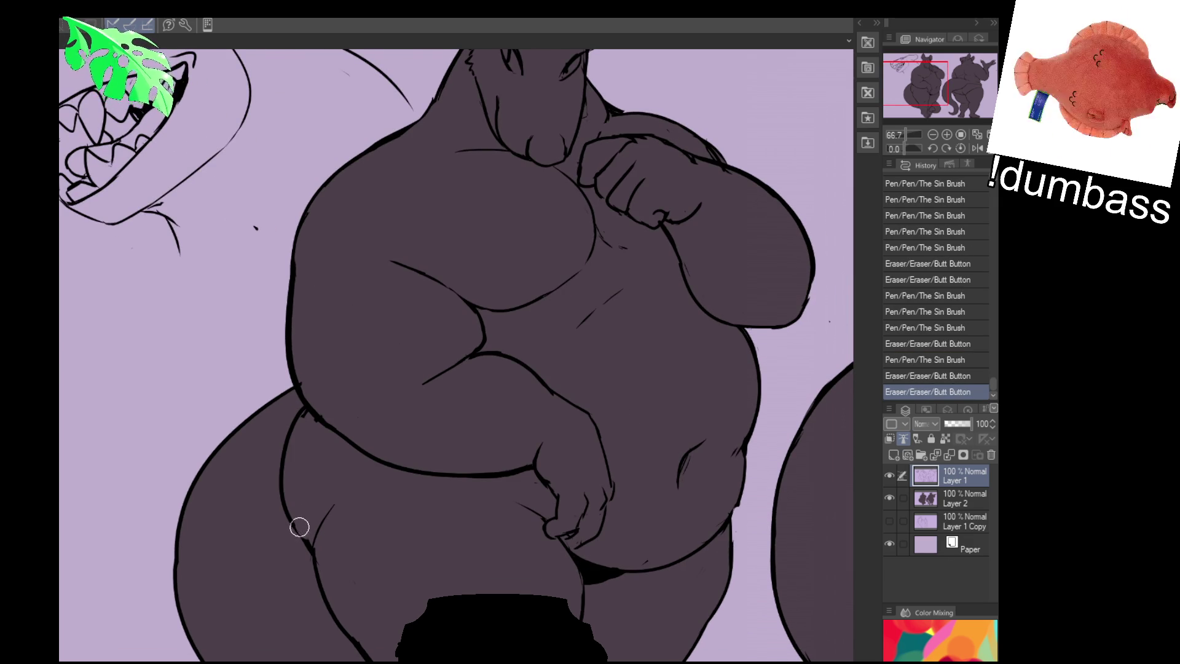
pyautogui.moveTo(295, 525); pyautogui.dragTo(318, 553)
pyautogui.moveTo(323, 497); pyautogui.dragTo(314, 517)
pyautogui.moveTo(755, 559); pyautogui.dragTo(759, 574)
pyautogui.moveTo(723, 523); pyautogui.dragTo(701, 477)
# Dab out the small stray marks around the knee and between the legs with the eraser
pyautogui.press('e')
pyautogui.click(788, 538)
pyautogui.moveTo(738, 517); pyautogui.dragTo(682, 443)
pyautogui.click(646, 553)
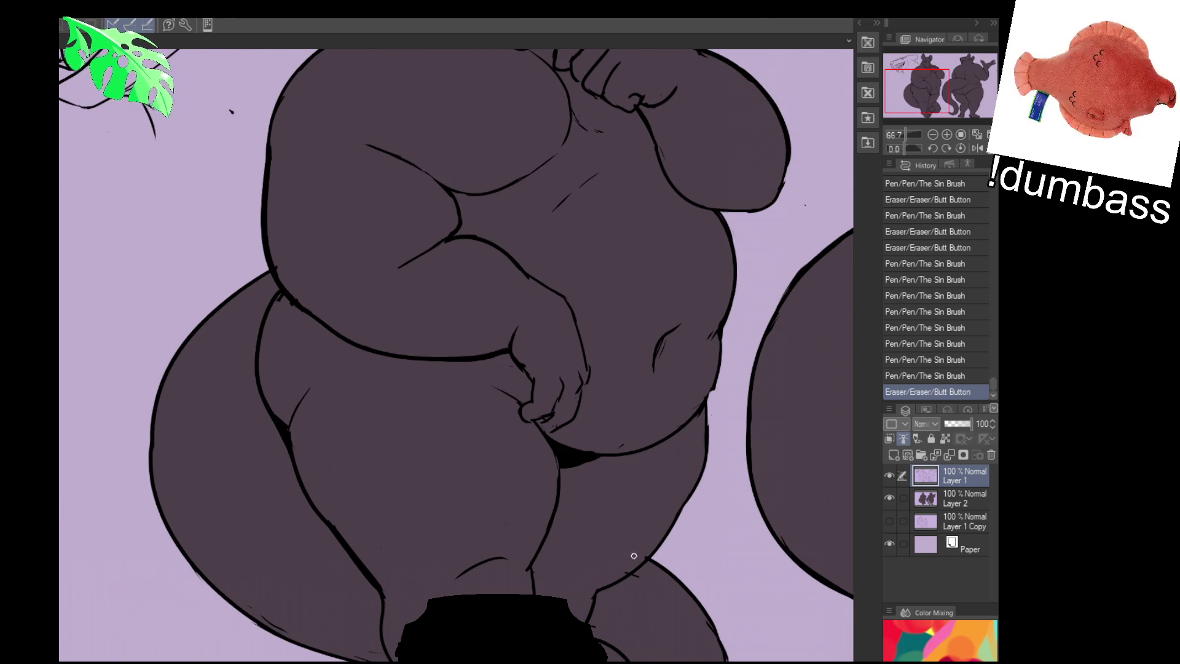
pyautogui.click(634, 559)
pyautogui.click(631, 577)
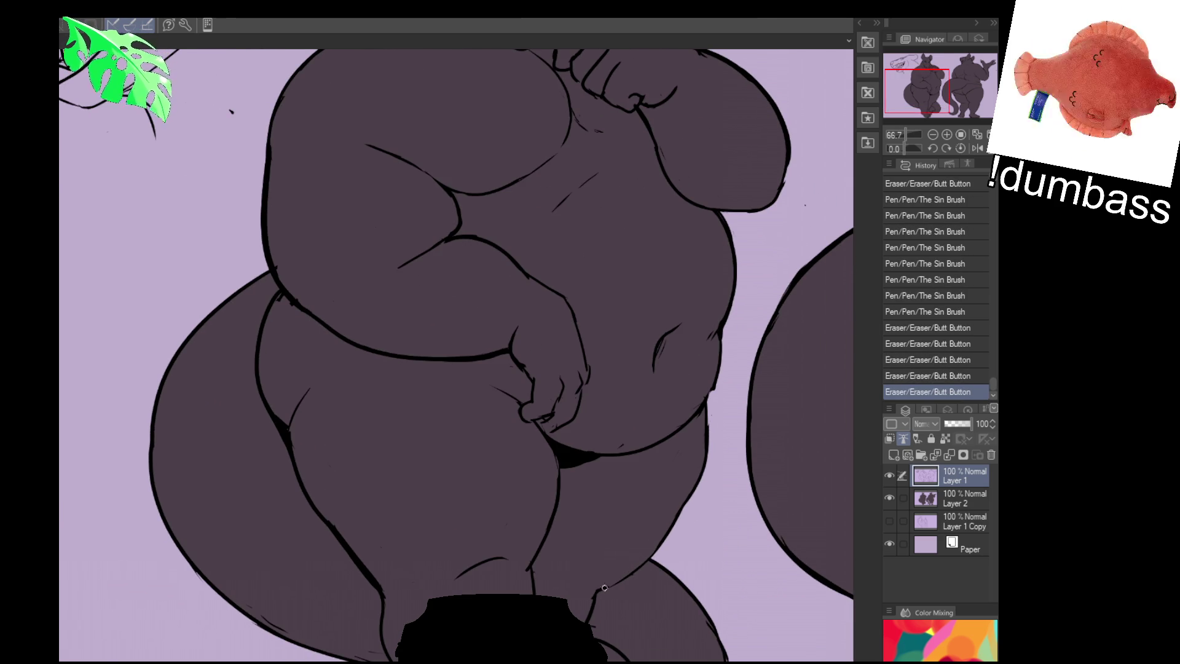
pyautogui.press('p')
pyautogui.moveTo(646, 539); pyautogui.dragTo(600, 590)
pyautogui.hotkey('ctrl', 'z')
pyautogui.press('e')
pyautogui.click(627, 572)
pyautogui.click(607, 590)
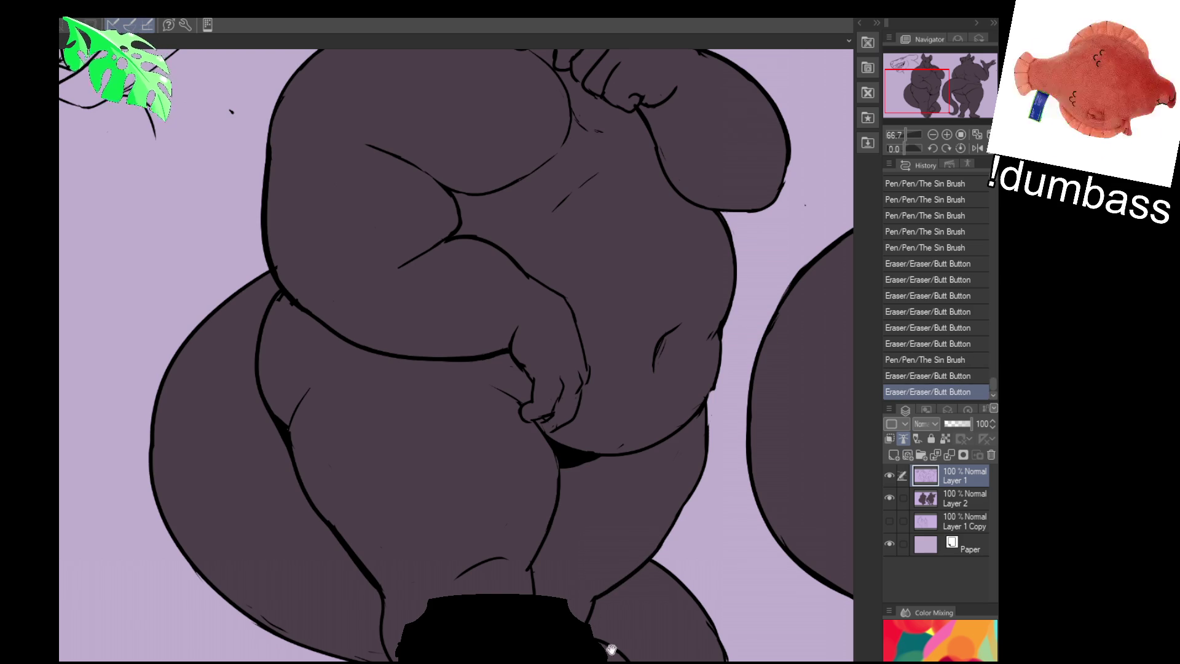
# Add small pen strokes near the foot and erase a bit of the foot line
pyautogui.moveTo(668, 646); pyautogui.dragTo(668, 560)
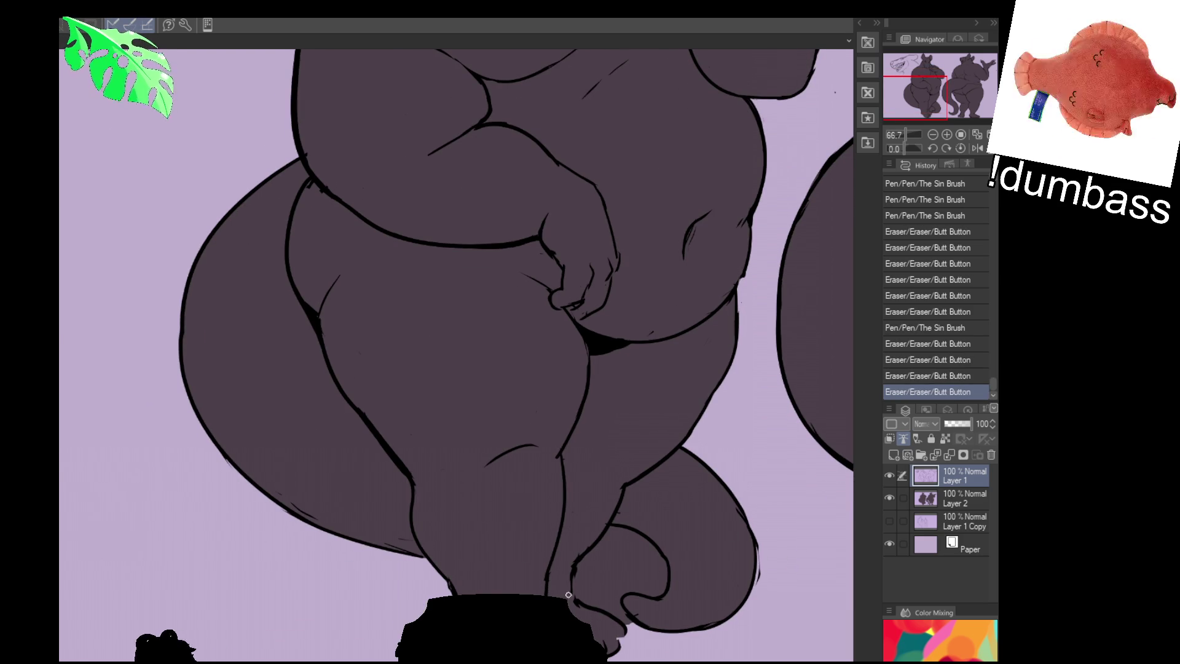
pyautogui.press('p')
pyautogui.moveTo(572, 591)
pyautogui.mouseDown()
pyautogui.moveTo(577, 564)
pyautogui.moveTo(572, 603)
pyautogui.moveTo(598, 595)
pyautogui.moveTo(582, 605)
pyautogui.mouseUp()
pyautogui.press('e')
pyautogui.click(576, 564)
pyautogui.hotkey('ctrl', 'z')
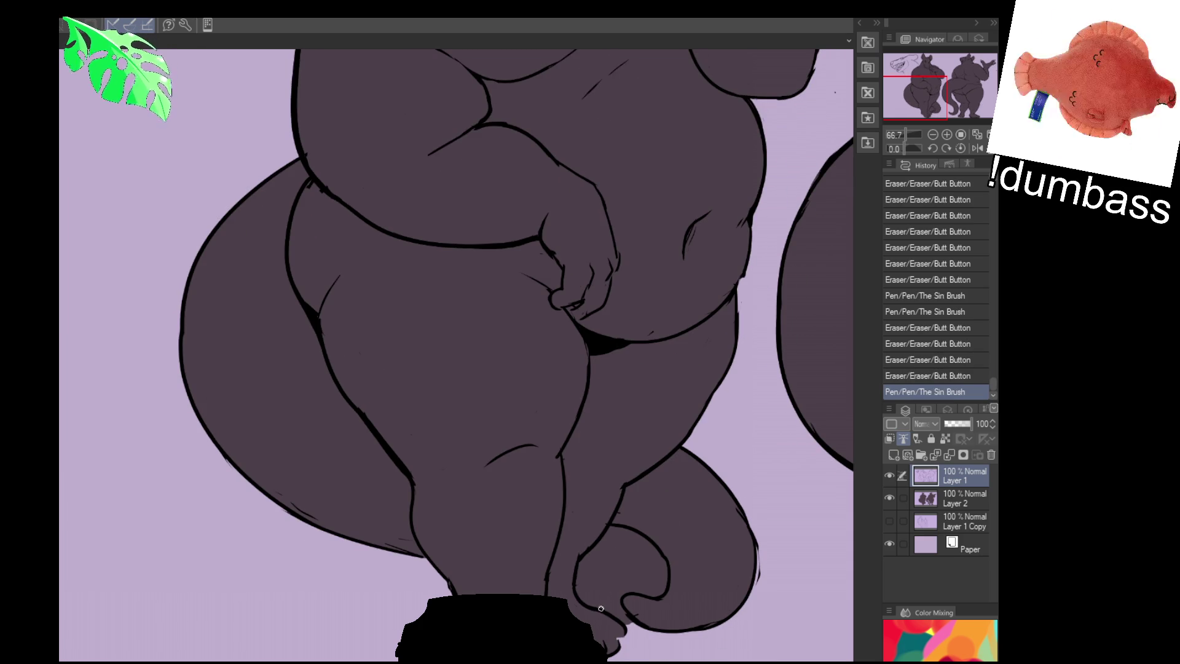
pyautogui.moveTo(720, 525)
pyautogui.keyDown('space'); pyautogui.mouseDown()
pyautogui.moveTo(650, 392)
pyautogui.moveTo(653, 365)
pyautogui.moveTo(629, 417)
pyautogui.moveTo(641, 403)
pyautogui.moveTo(613, 427)
pyautogui.moveTo(648, 337)
pyautogui.mouseUp(); pyautogui.keyUp('space')
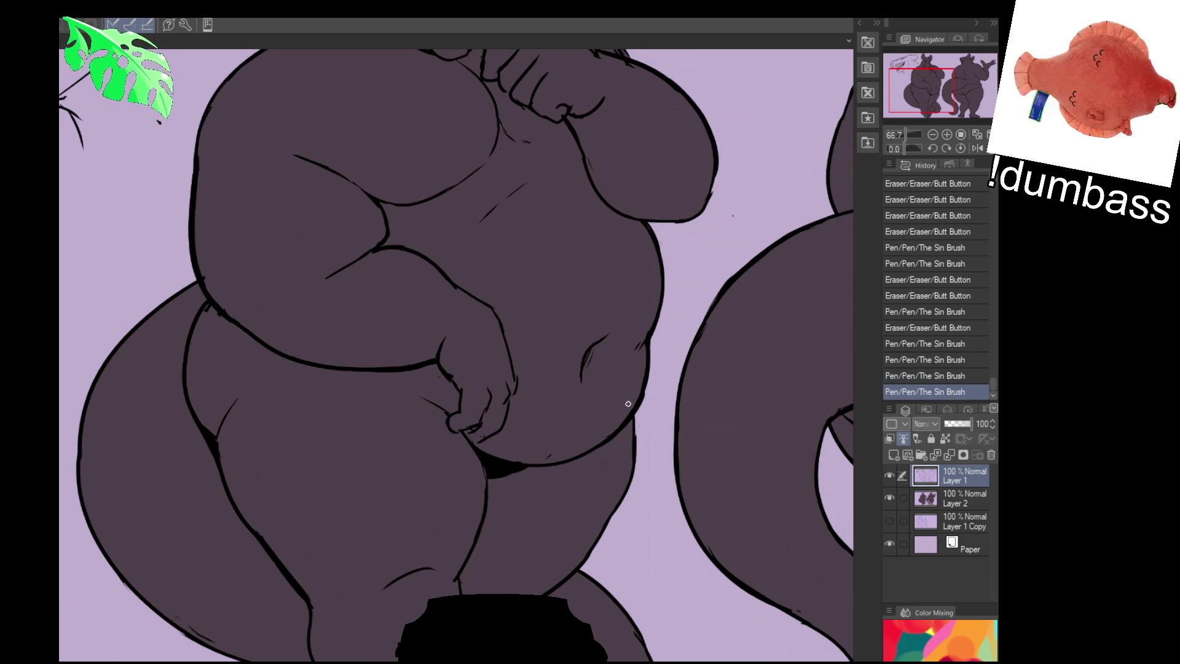
# Tidy the left character's belly outline with short strokes and recentre on the chest
pyautogui.moveTo(645, 378)
pyautogui.mouseDown()
pyautogui.moveTo(631, 398)
pyautogui.moveTo(636, 388)
pyautogui.mouseUp()
pyautogui.moveTo(542, 461); pyautogui.dragTo(554, 457)
pyautogui.moveTo(599, 417); pyautogui.dragTo(605, 421)
pyautogui.moveTo(759, 469); pyautogui.dragTo(758, 457)
pyautogui.moveTo(633, 406)
pyautogui.mouseDown()
pyautogui.moveTo(635, 430)
pyautogui.moveTo(636, 406)
pyautogui.mouseUp()
pyautogui.moveTo(645, 461)
pyautogui.mouseDown()
pyautogui.moveTo(608, 498)
pyautogui.moveTo(604, 479)
pyautogui.mouseUp()
pyautogui.moveTo(659, 443); pyautogui.dragTo(673, 437)
pyautogui.moveTo(685, 386)
pyautogui.mouseDown()
pyautogui.moveTo(688, 376)
pyautogui.moveTo(661, 421)
pyautogui.mouseUp()
# Erase the small black mark near the bottom and redraw the belly fold line
pyautogui.moveTo(369, 645); pyautogui.dragTo(397, 651)
pyautogui.moveTo(516, 287); pyautogui.dragTo(515, 317)
pyautogui.moveTo(402, 364); pyautogui.dragTo(457, 321)
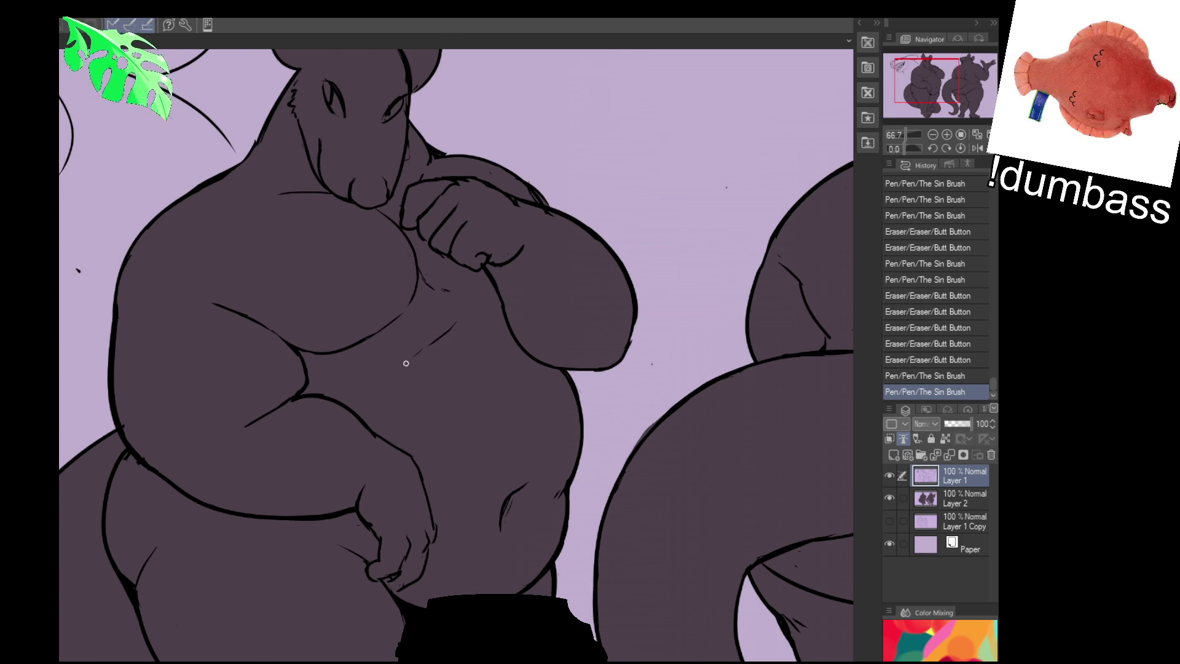
pyautogui.moveTo(302, 393)
pyautogui.mouseDown()
pyautogui.moveTo(295, 355)
pyautogui.moveTo(299, 389)
pyautogui.moveTo(299, 355)
pyautogui.moveTo(309, 382)
pyautogui.moveTo(249, 426)
pyautogui.mouseUp()
pyautogui.moveTo(320, 374); pyautogui.dragTo(317, 378)
pyautogui.moveTo(263, 426)
pyautogui.mouseDown()
pyautogui.moveTo(245, 430)
pyautogui.moveTo(296, 402)
pyautogui.mouseUp()
pyautogui.moveTo(226, 424)
pyautogui.mouseDown()
pyautogui.moveTo(300, 406)
pyautogui.moveTo(267, 408)
pyautogui.mouseUp()
pyautogui.hotkey('ctrl', 'z')
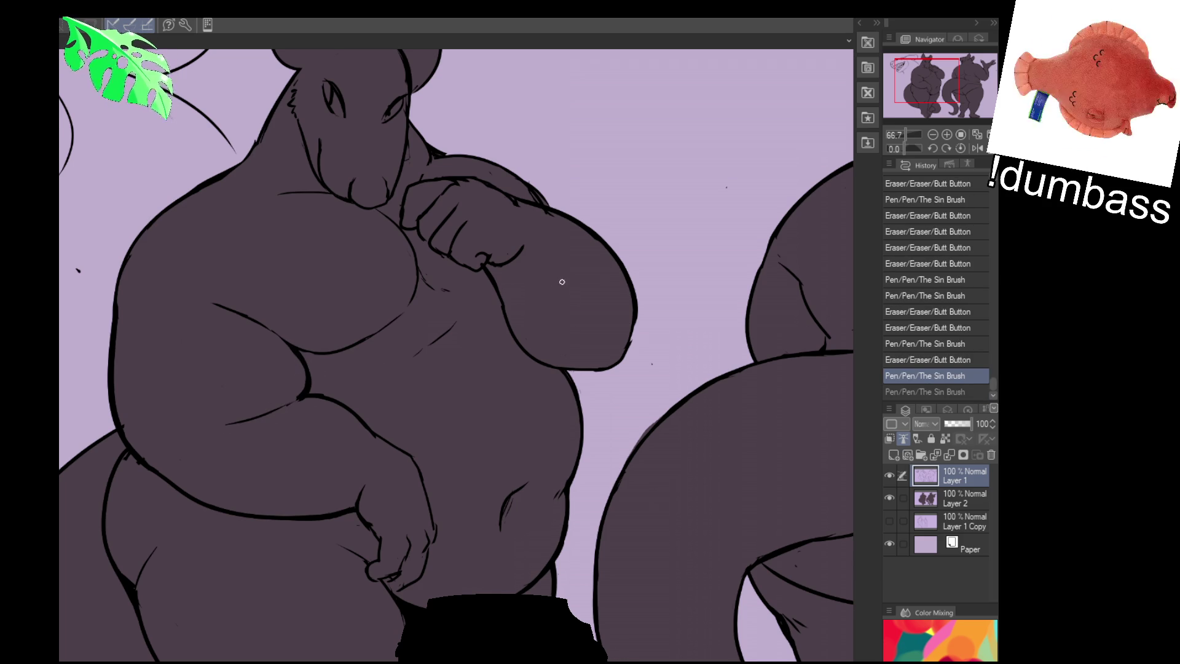
# Try erasing the end of the chest outline, then undo it
pyautogui.moveTo(554, 282); pyautogui.dragTo(586, 257)
pyautogui.moveTo(724, 468); pyautogui.dragTo(717, 498)
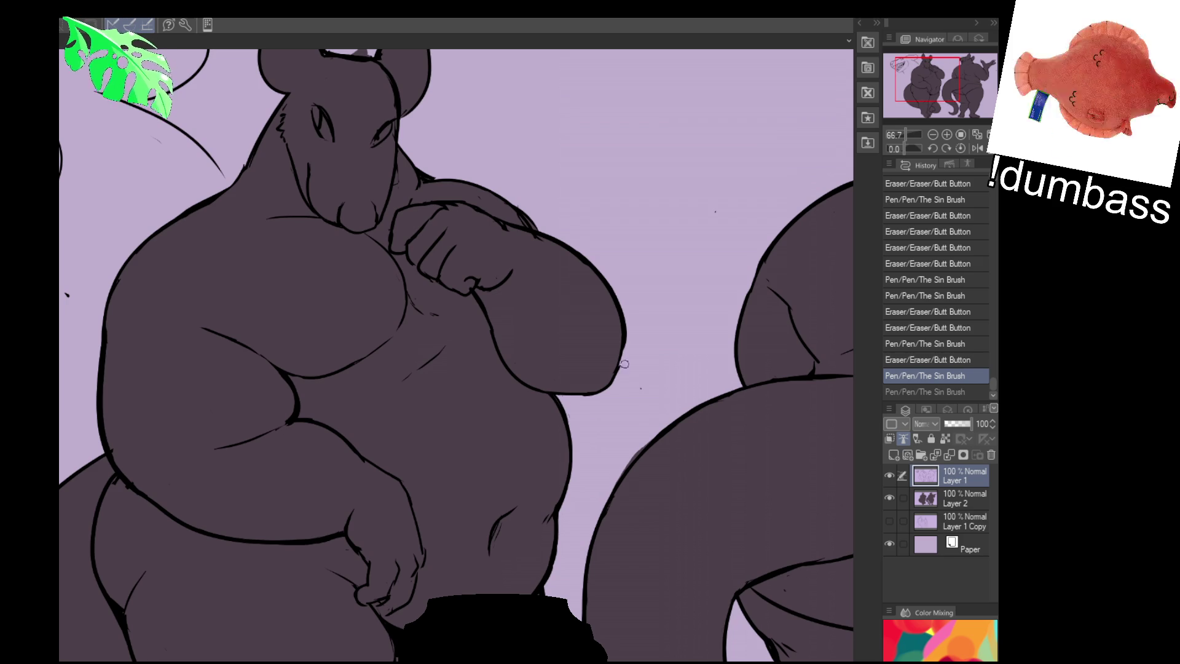
pyautogui.moveTo(625, 359); pyautogui.dragTo(619, 391)
pyautogui.hotkey('ctrl', 'z')
# Draw a long curved outline across the right character's belly, redoing the misplaced attempt
pyautogui.moveTo(774, 571)
pyautogui.mouseDown()
pyautogui.moveTo(554, 600)
pyautogui.moveTo(644, 508)
pyautogui.mouseUp()
pyautogui.moveTo(475, 509)
pyautogui.mouseDown()
pyautogui.moveTo(734, 471)
pyautogui.moveTo(752, 488)
pyautogui.mouseUp()
pyautogui.hotkey('ctrl', 'z')
pyautogui.hotkey('ctrl', 'z')
pyautogui.moveTo(472, 508)
pyautogui.mouseDown()
pyautogui.moveTo(685, 465)
pyautogui.moveTo(757, 501)
pyautogui.mouseUp()
pyautogui.hotkey('ctrl', 'z')
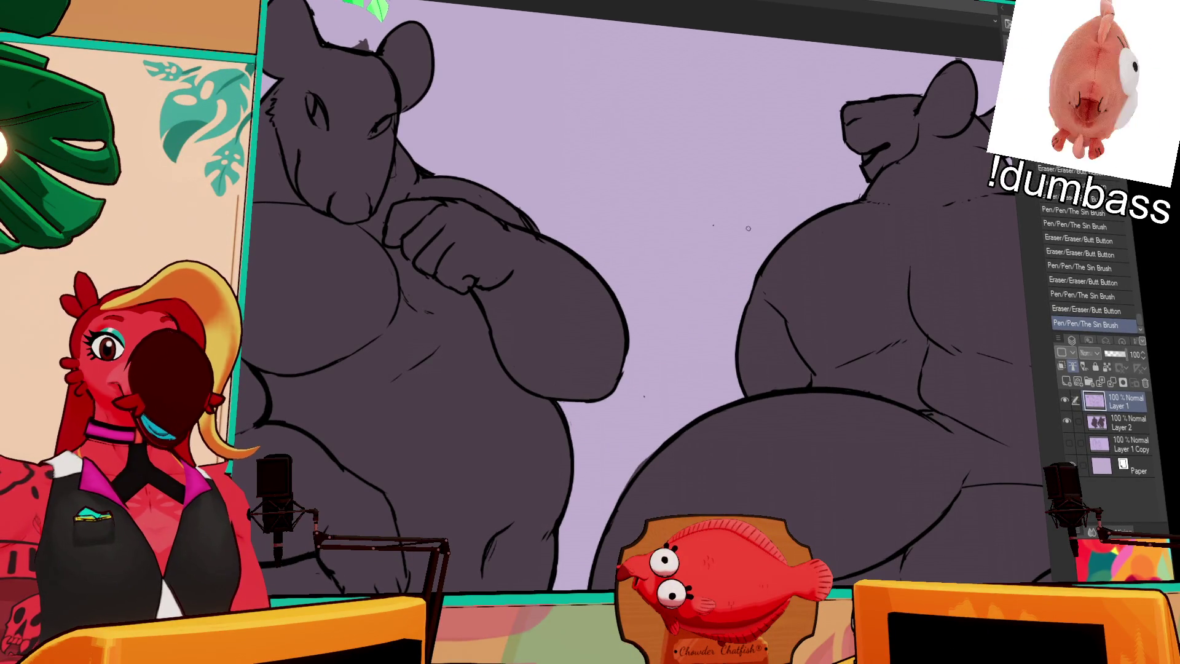
pyautogui.moveTo(811, 276); pyautogui.dragTo(750, 270)
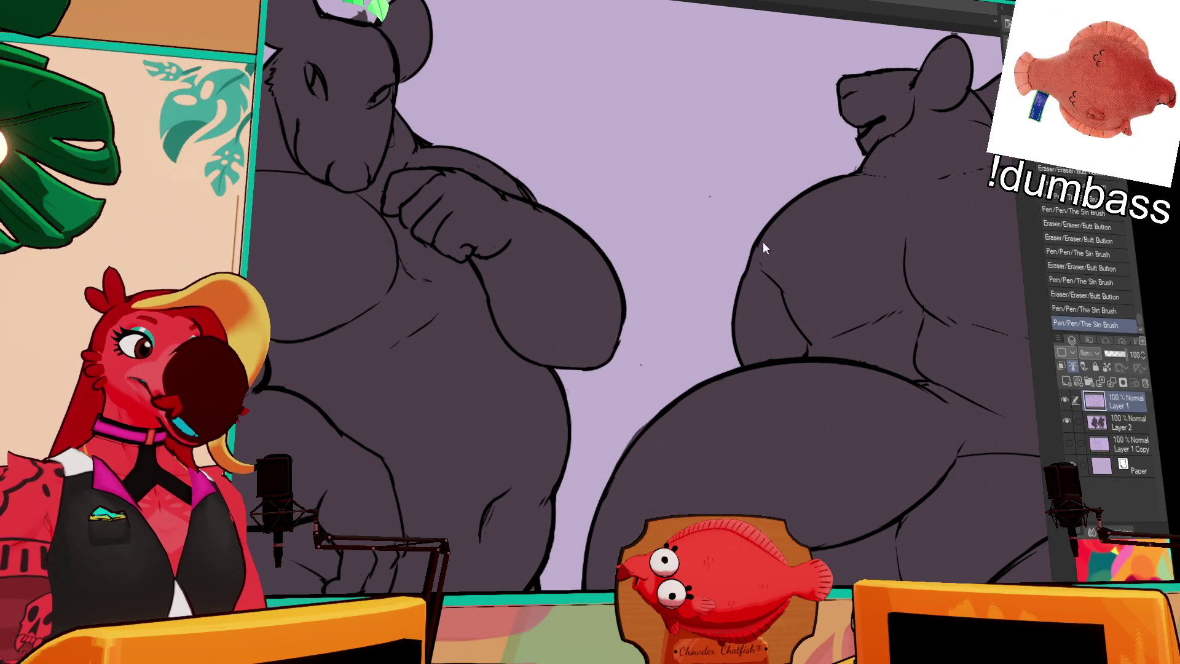
# Add a short stroke on the right character and erase stray lines on its back and legs
pyautogui.press('e')
pyautogui.press('p')
pyautogui.moveTo(764, 267); pyautogui.dragTo(775, 207)
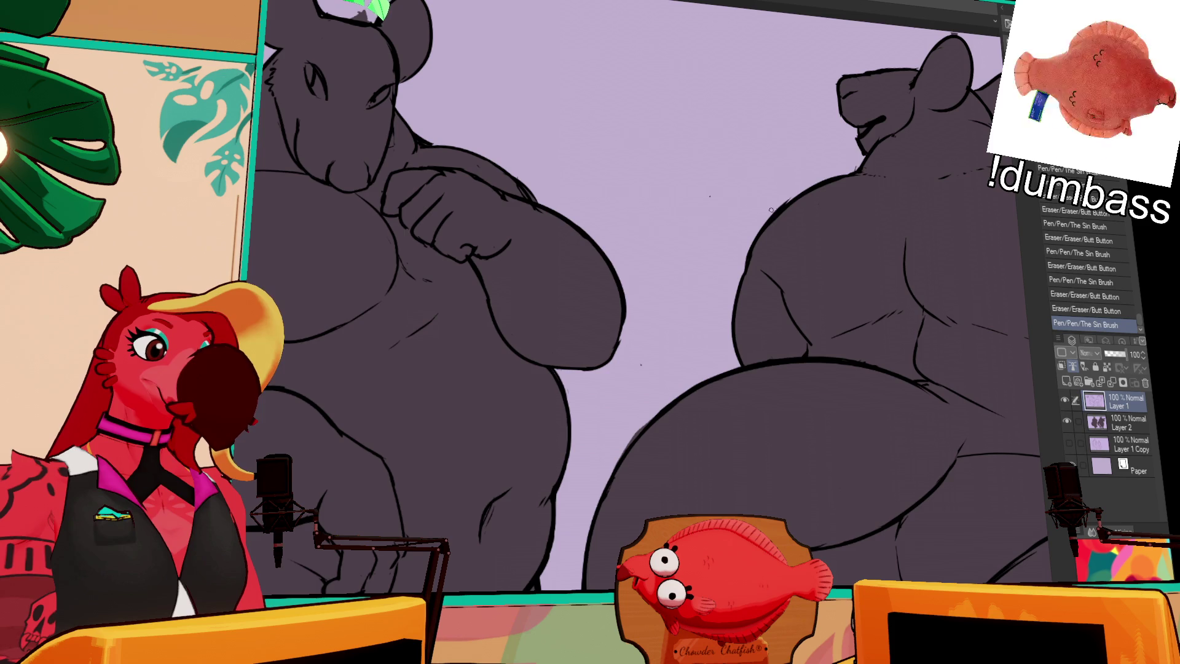
pyautogui.scroll(-2, 750, 268)
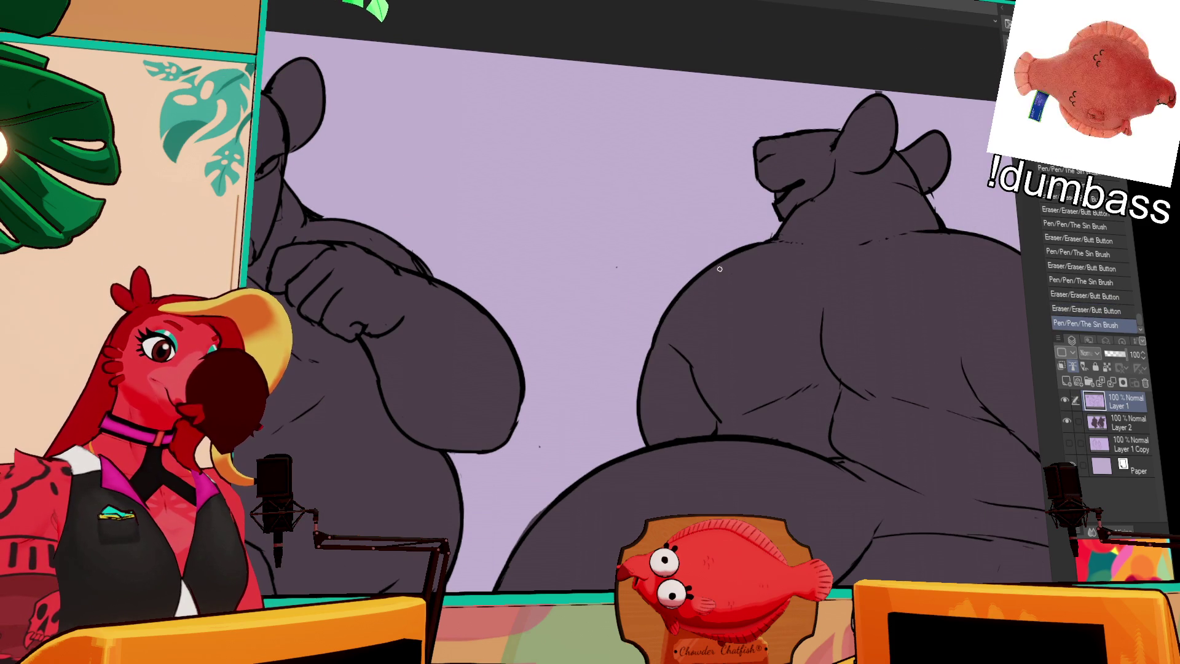
pyautogui.moveTo(720, 304)
pyautogui.mouseDown()
pyautogui.moveTo(722, 322)
pyautogui.moveTo(738, 287)
pyautogui.mouseUp()
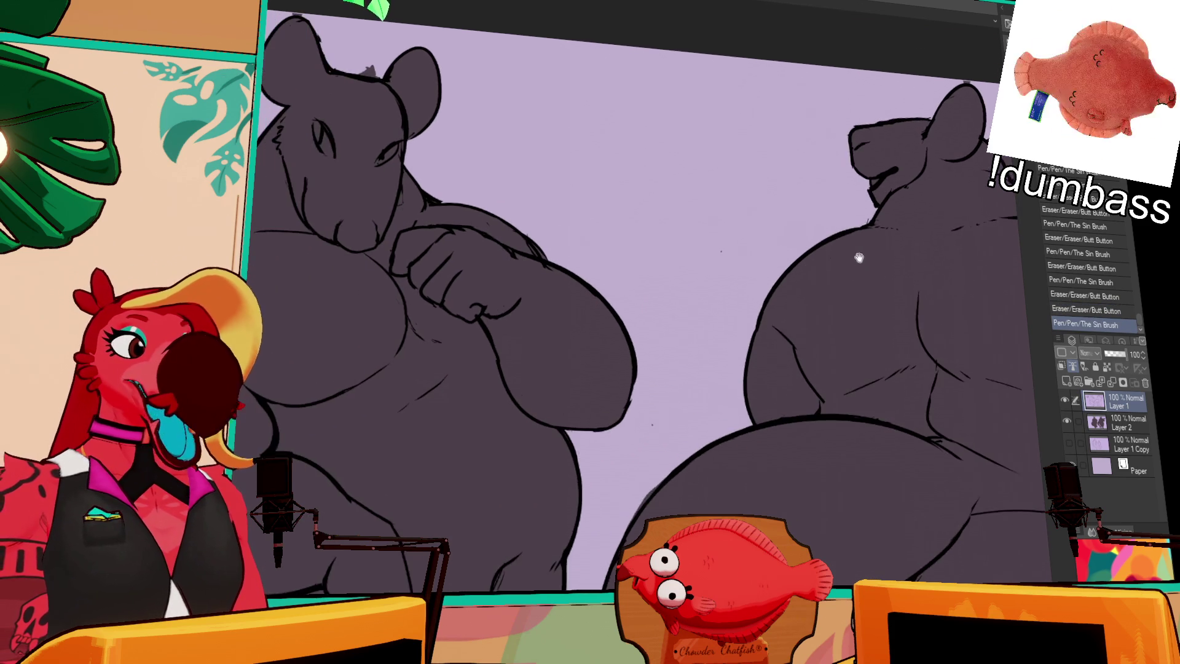
pyautogui.scroll(2, 764, 265)
pyautogui.moveTo(826, 365); pyautogui.dragTo(824, 328)
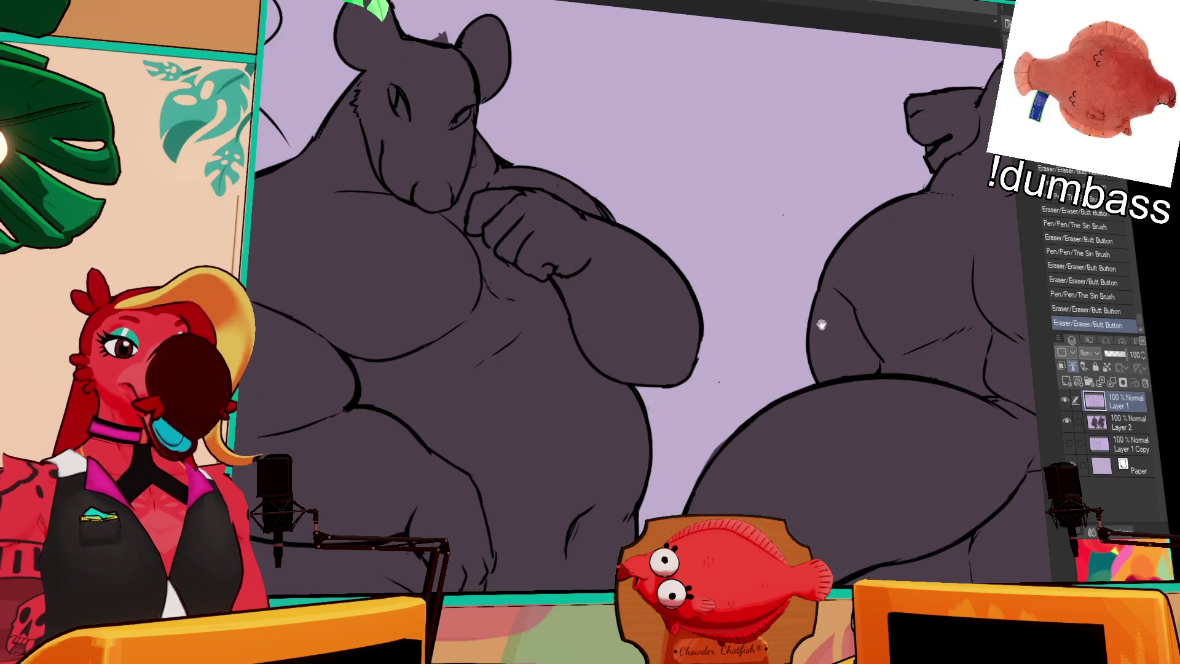
pyautogui.hotkey('ctrl', 'z')
pyautogui.hotkey('ctrl', 'z')
pyautogui.hotkey('ctrl', 'z')
pyautogui.moveTo(712, 273); pyautogui.dragTo(664, 259)
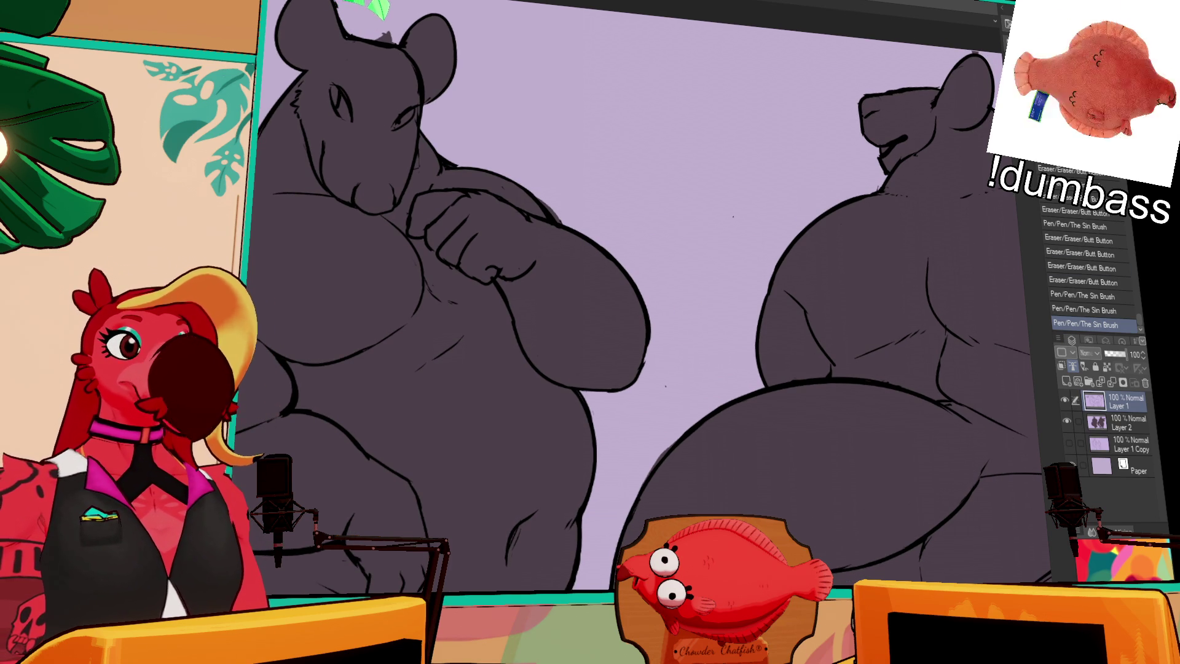
pyautogui.scroll(-3, 646, 276)
pyautogui.scroll(4, 646, 276)
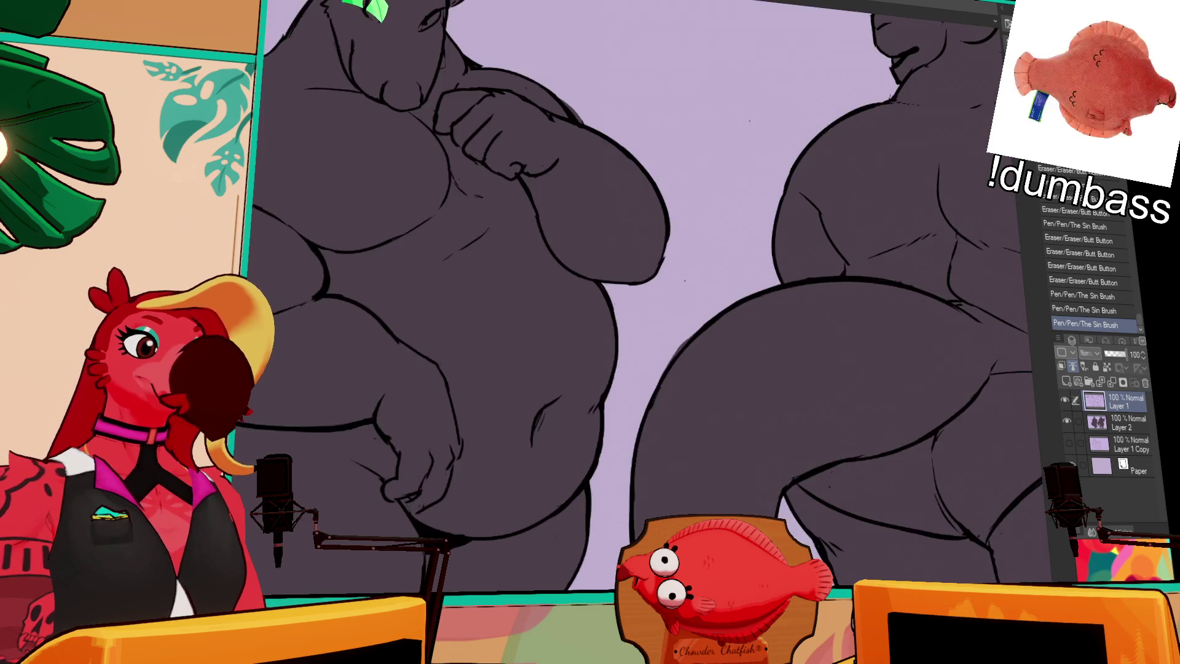
pyautogui.scroll(2, 740, 435)
pyautogui.moveTo(789, 480)
pyautogui.mouseDown()
pyautogui.moveTo(773, 434)
pyautogui.moveTo(792, 465)
pyautogui.moveTo(834, 488)
pyautogui.moveTo(824, 507)
pyautogui.moveTo(841, 484)
pyautogui.moveTo(831, 506)
pyautogui.mouseUp()
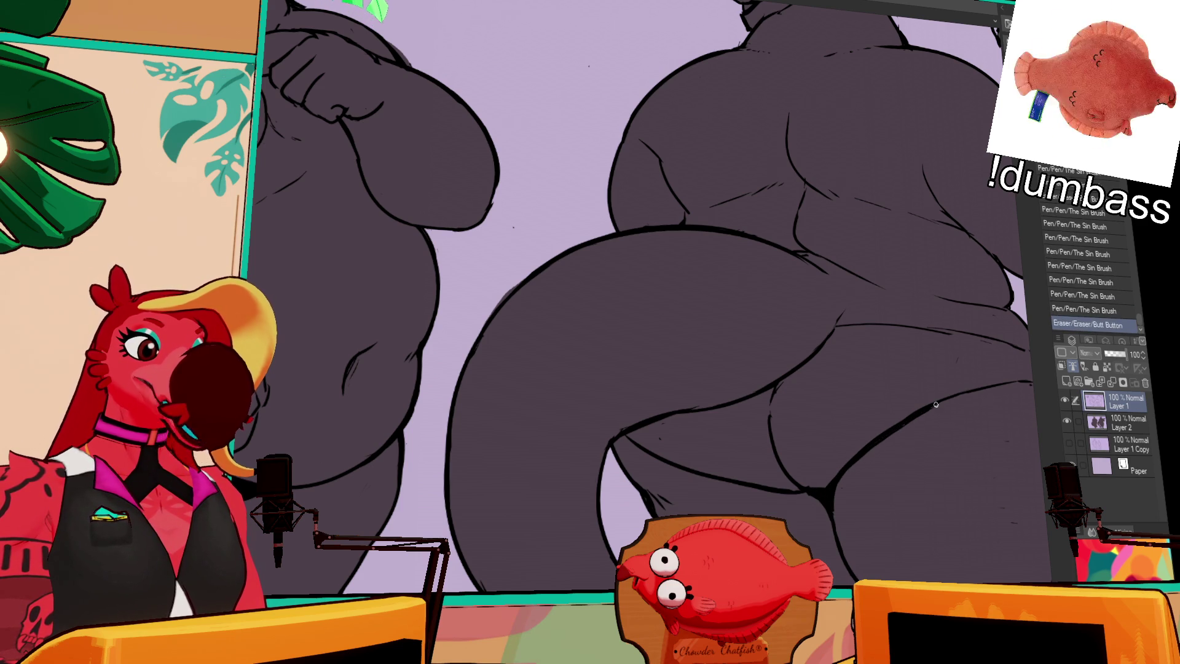
# Redraw a short line on the right character's hip and thigh and erase a stray bit
pyautogui.moveTo(908, 443); pyautogui.dragTo(872, 498)
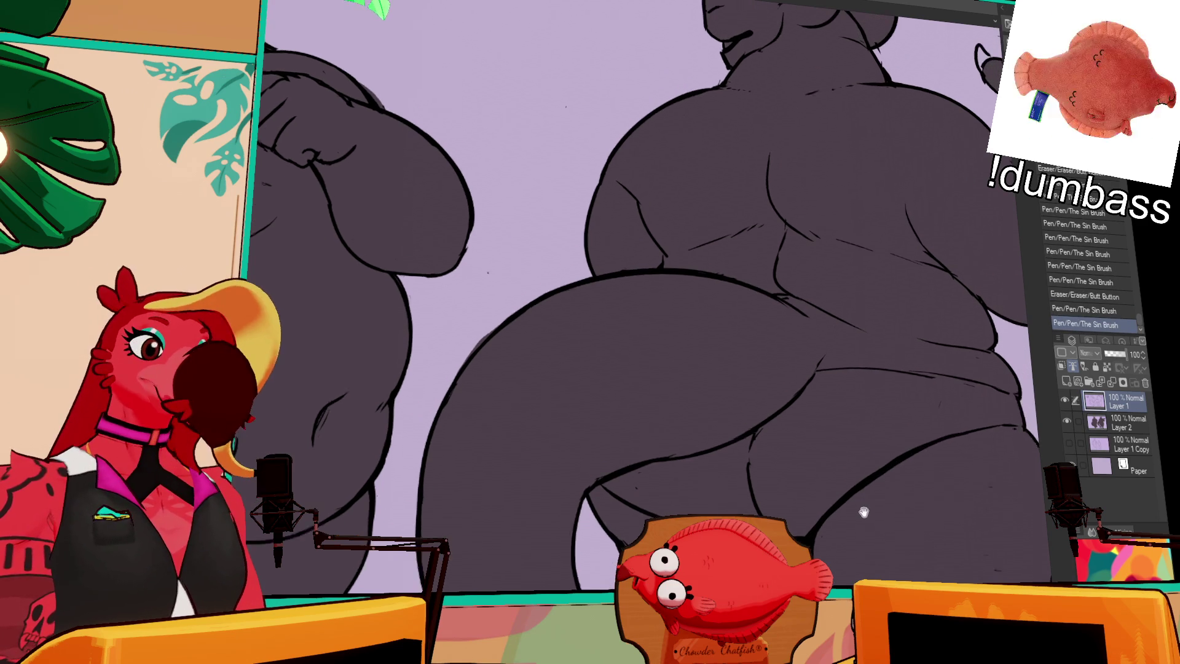
pyautogui.moveTo(900, 387); pyautogui.dragTo(969, 392)
pyautogui.hotkey('ctrl', 'z')
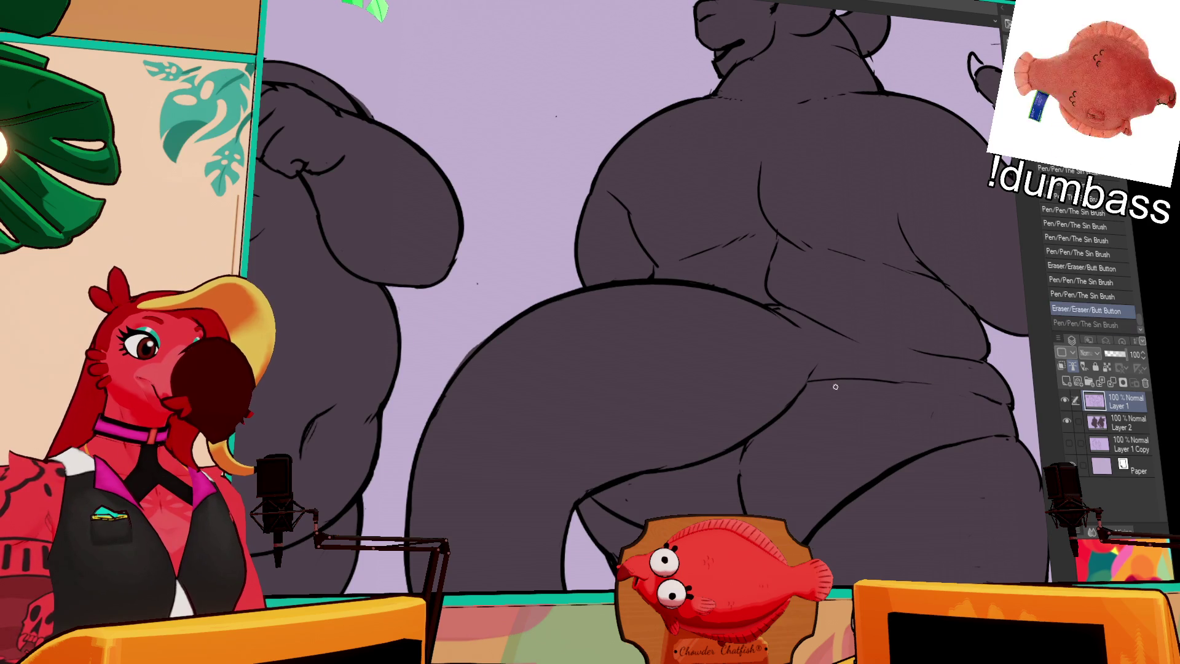
pyautogui.moveTo(863, 383); pyautogui.dragTo(935, 428)
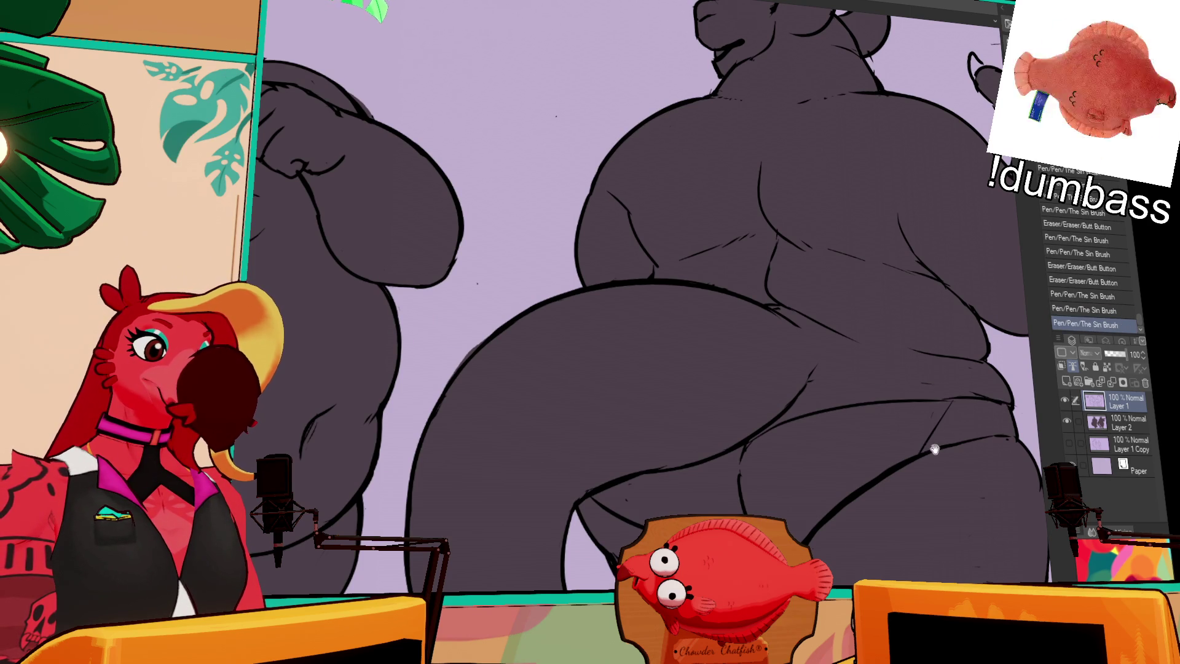
pyautogui.scroll(1, 949, 396)
pyautogui.moveTo(761, 429); pyautogui.dragTo(765, 434)
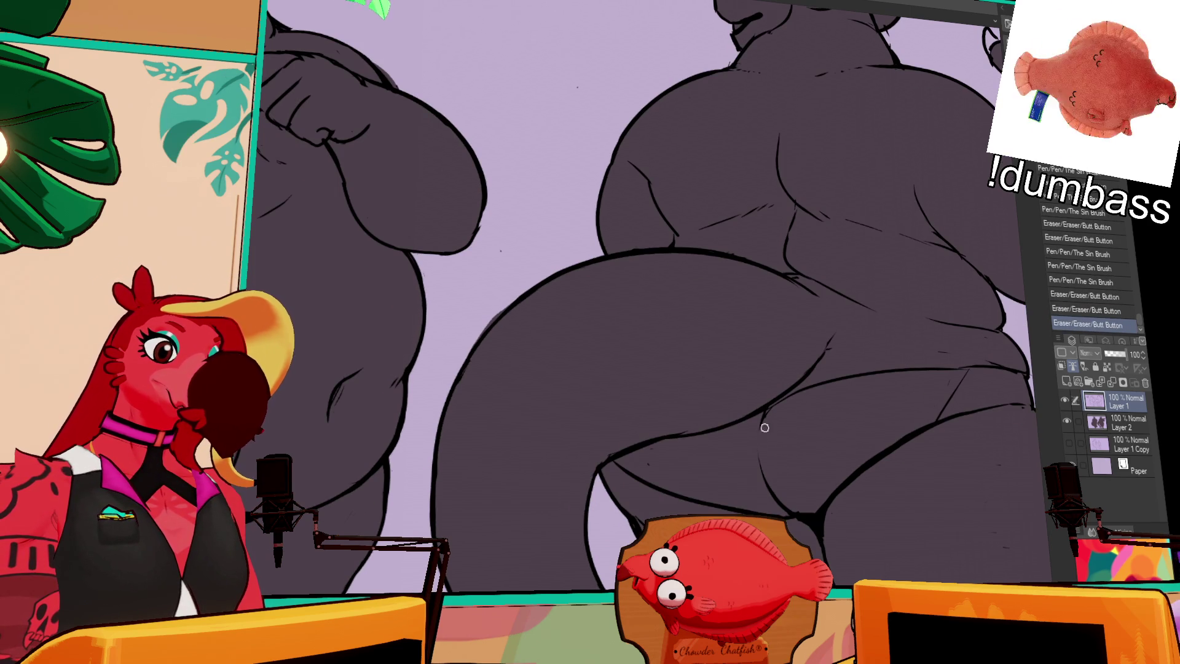
# Redraw the left character's chest line in one stroke
pyautogui.moveTo(636, 351); pyautogui.dragTo(799, 230)
pyautogui.moveTo(716, 261); pyautogui.dragTo(559, 314)
pyautogui.click(561, 314)
pyautogui.scroll(3, 551, 313)
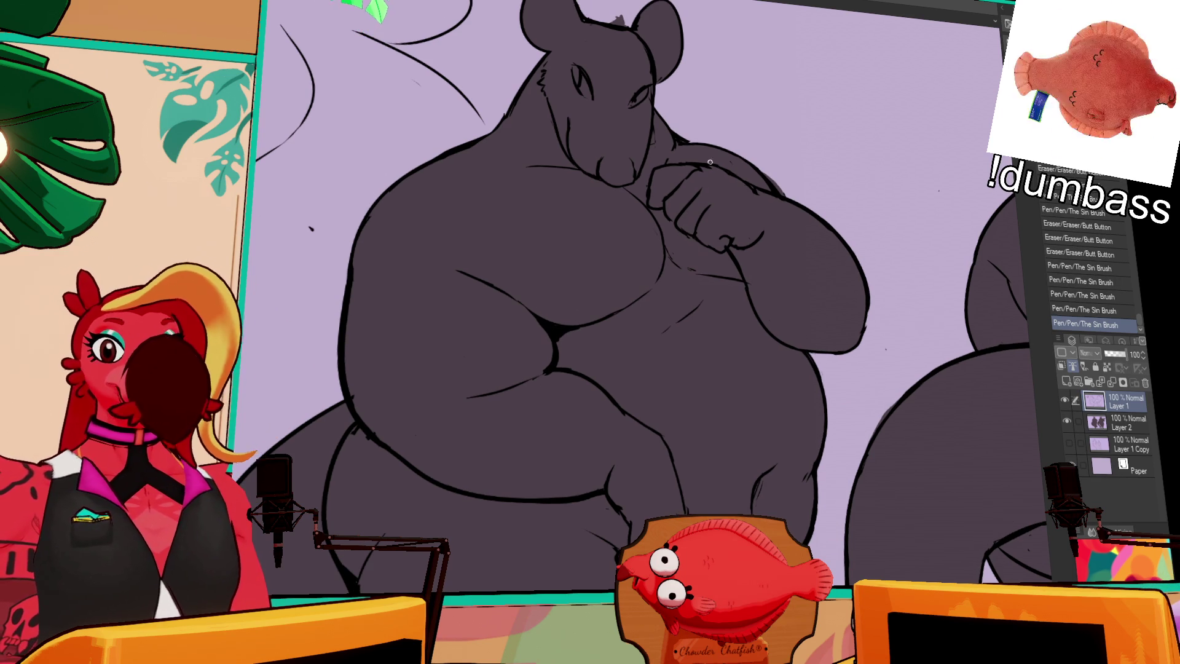
# Refine the left character's inner-thigh and belly lines at closer zoom
pyautogui.moveTo(554, 314); pyautogui.dragTo(722, 321)
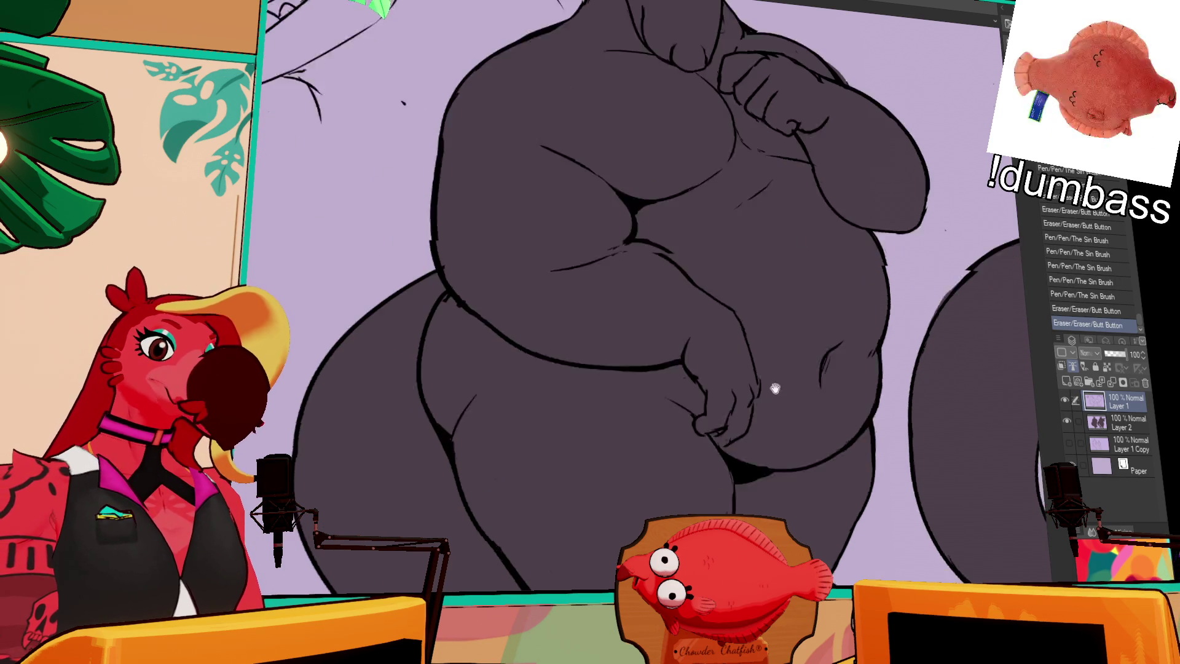
pyautogui.scroll(-3, 722, 320)
pyautogui.moveTo(738, 406); pyautogui.dragTo(752, 507)
pyautogui.hotkey('ctrl', 'z')
pyautogui.hotkey('ctrl', 'z')
pyautogui.scroll(-1, 831, 442)
pyautogui.scroll(-4, 830, 443)
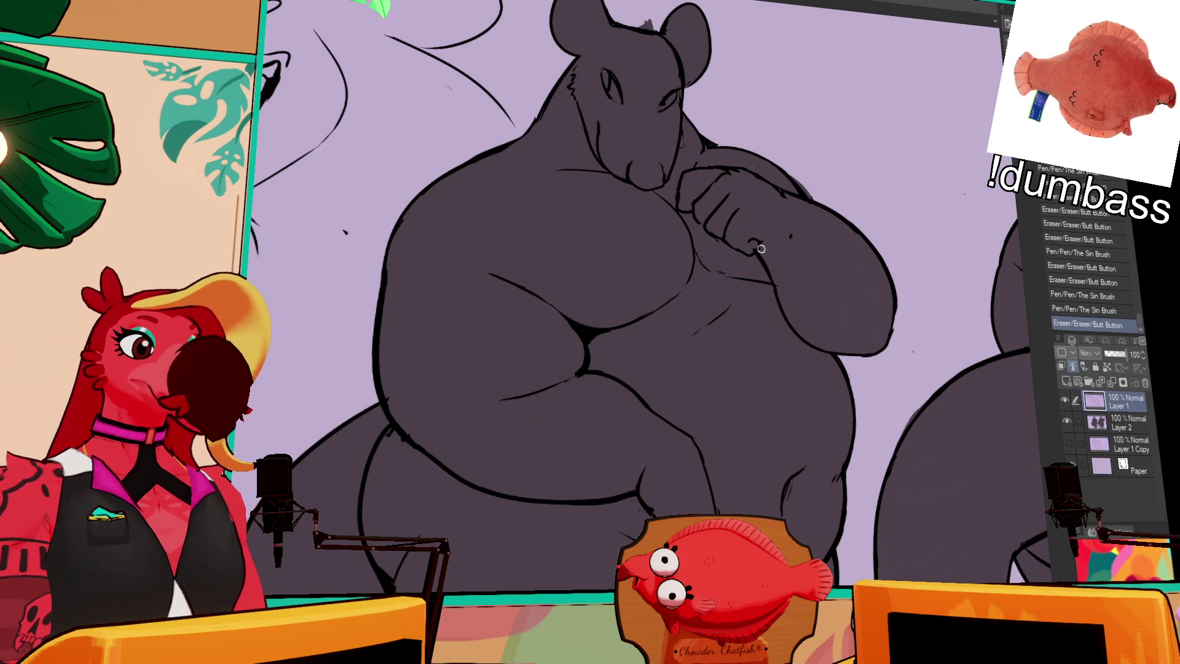
pyautogui.moveTo(768, 249)
pyautogui.mouseDown()
pyautogui.moveTo(772, 262)
pyautogui.moveTo(789, 254)
pyautogui.moveTo(795, 233)
pyautogui.mouseUp()
# Touch up the lines around the left character's muzzle
pyautogui.moveTo(768, 171); pyautogui.dragTo(779, 186)
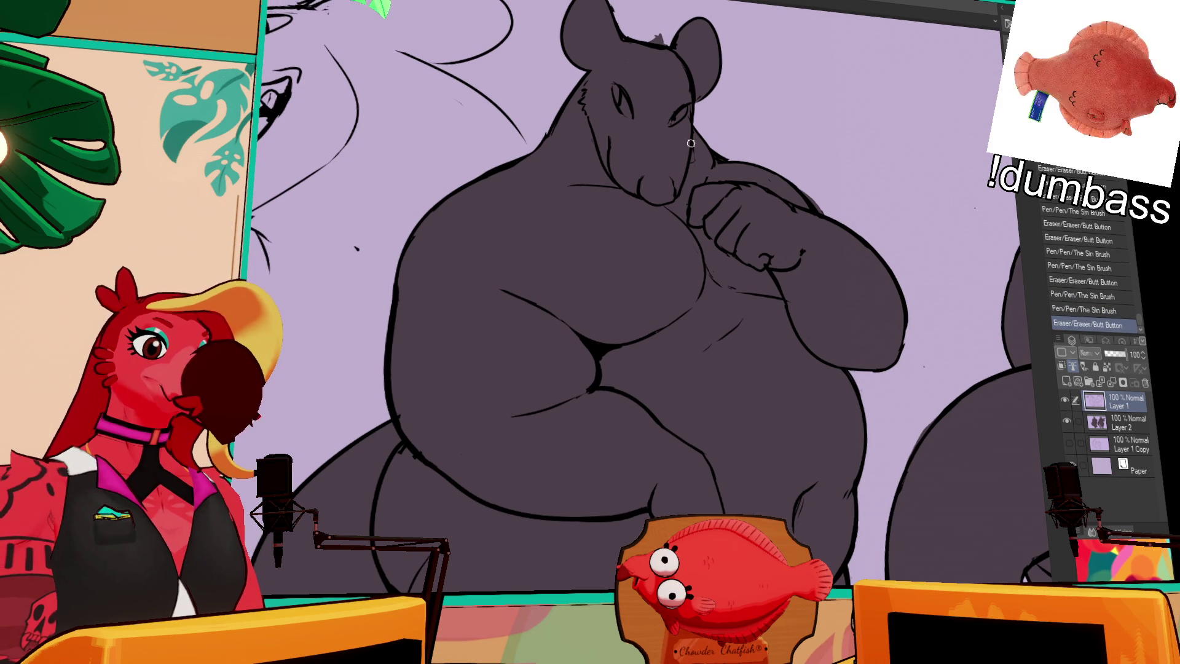
pyautogui.moveTo(689, 144); pyautogui.dragTo(690, 175)
pyautogui.moveTo(687, 129); pyautogui.dragTo(689, 189)
pyautogui.moveTo(701, 276); pyautogui.dragTo(715, 290)
pyautogui.click(1097, 323)
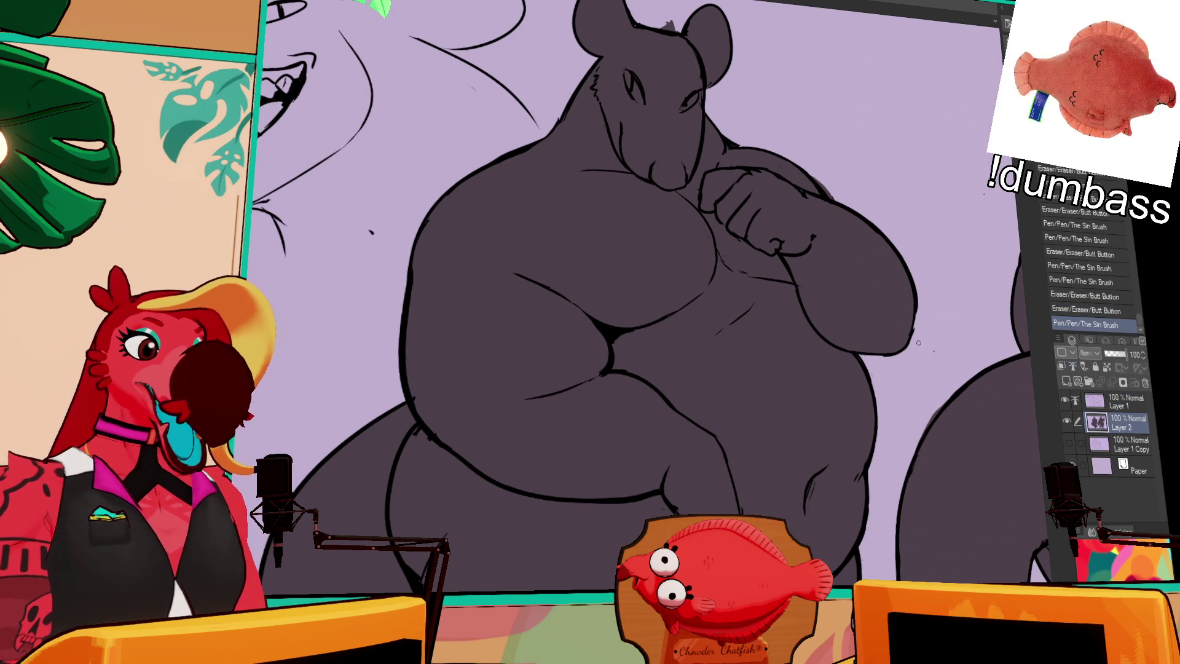
# Paint first white highlight strokes along the left character's chest and belly, then undo them
pyautogui.hotkey('ctrl', 'z')
pyautogui.moveTo(533, 162); pyautogui.dragTo(693, 264)
pyautogui.moveTo(512, 309); pyautogui.dragTo(598, 318)
pyautogui.moveTo(551, 388); pyautogui.dragTo(516, 461)
pyautogui.hotkey('ctrl', 'z')
pyautogui.hotkey('ctrl', 'z')
pyautogui.hotkey('ctrl', 'z')
pyautogui.hotkey('ctrl', 'z')
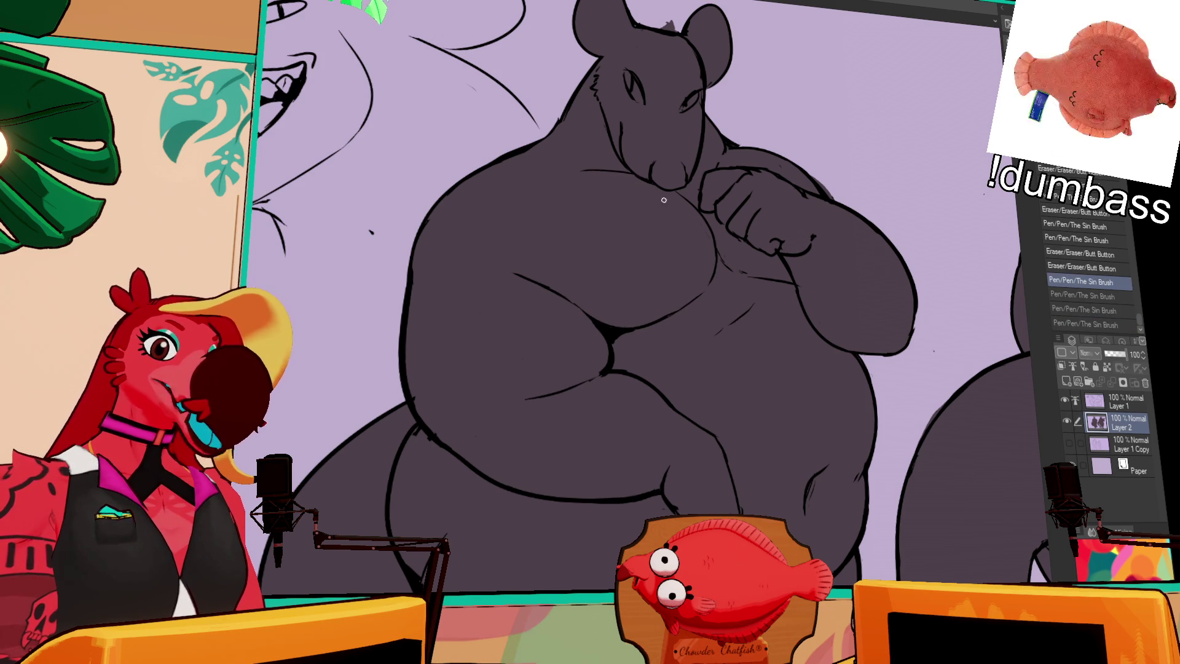
# Lay white highlights on the left character's chest, lower belly and right shoulder
pyautogui.moveTo(649, 253); pyautogui.dragTo(595, 321)
pyautogui.moveTo(582, 386); pyautogui.dragTo(558, 451)
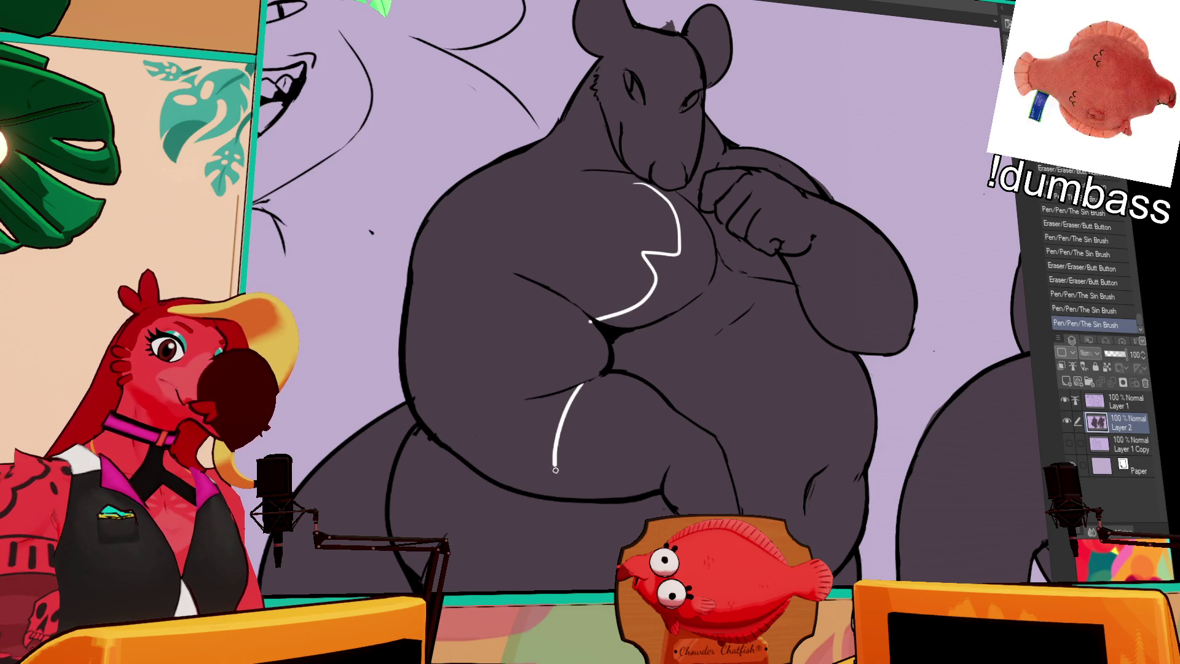
pyautogui.hotkey('ctrl', 'z')
pyautogui.moveTo(480, 449); pyautogui.dragTo(440, 441)
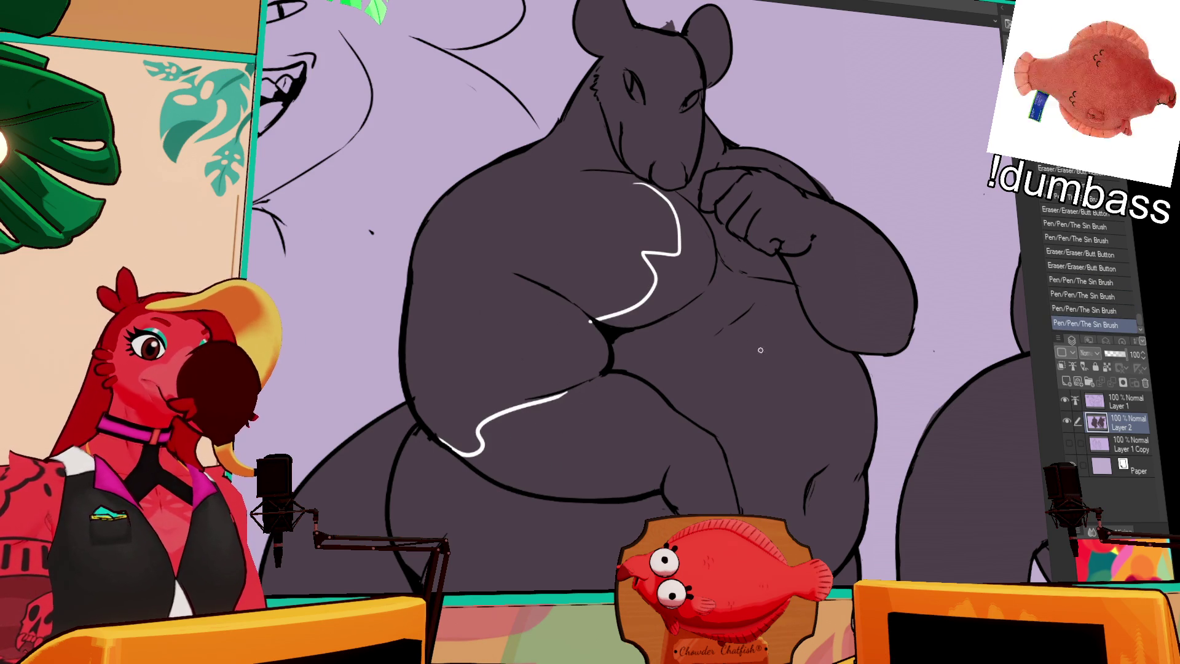
pyautogui.hotkey('ctrl', 'z')
pyautogui.moveTo(530, 153); pyautogui.dragTo(664, 189)
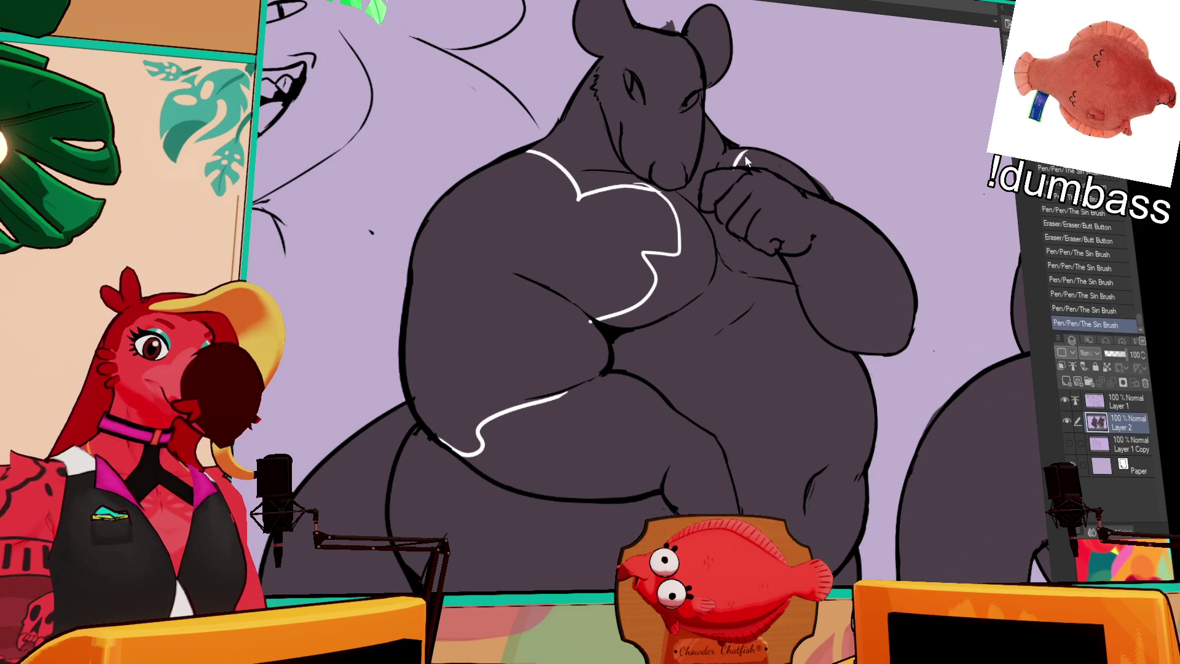
pyautogui.moveTo(736, 170); pyautogui.dragTo(748, 147)
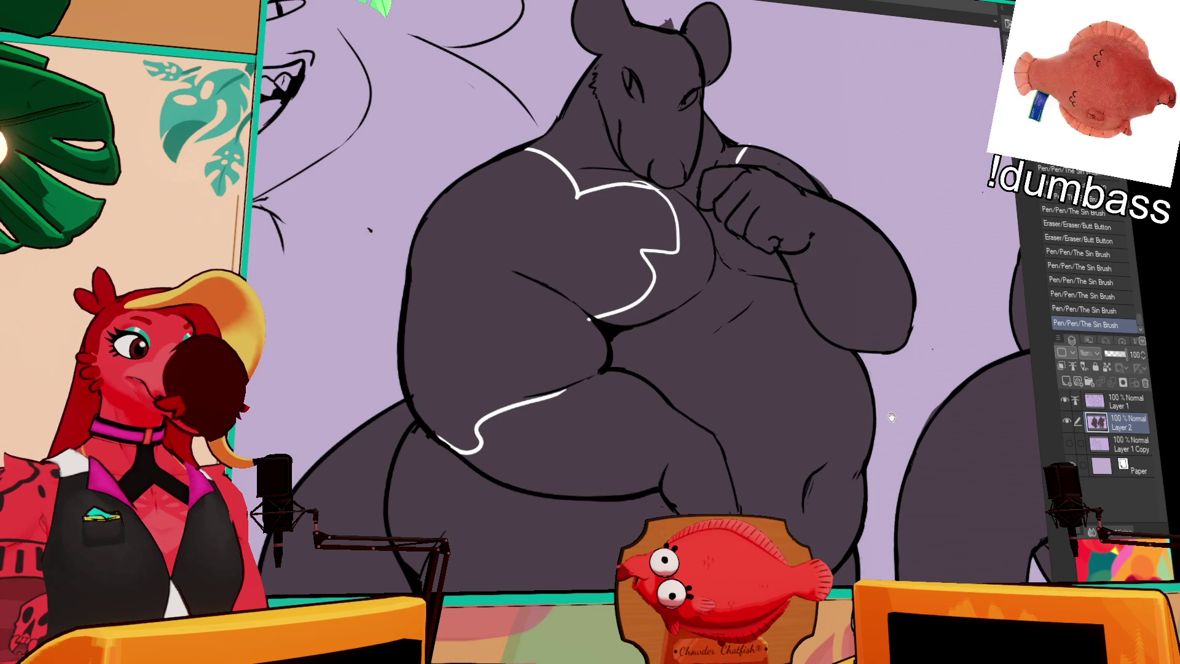
pyautogui.scroll(-1, 887, 417)
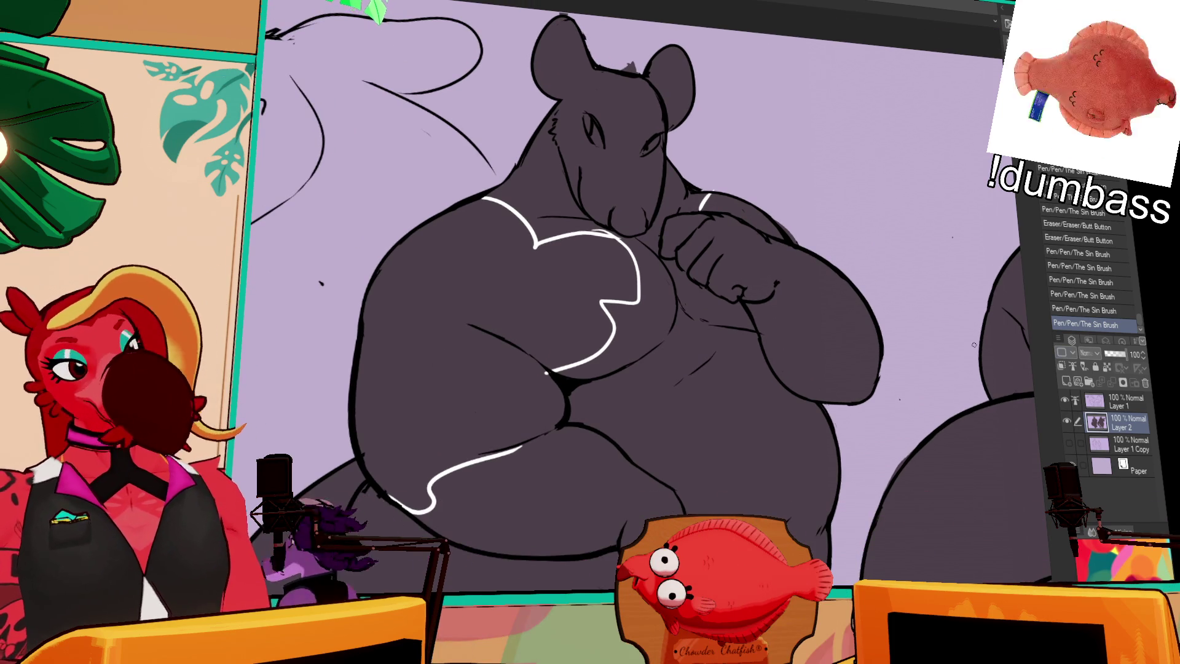
# Streak white highlights across the right character's back
pyautogui.press('space')
pyautogui.moveTo(528, 302)
pyautogui.mouseDown()
pyautogui.moveTo(624, 370)
pyautogui.moveTo(655, 362)
pyautogui.moveTo(664, 397)
pyautogui.moveTo(820, 304)
pyautogui.mouseUp()
pyautogui.moveTo(803, 355); pyautogui.dragTo(922, 257)
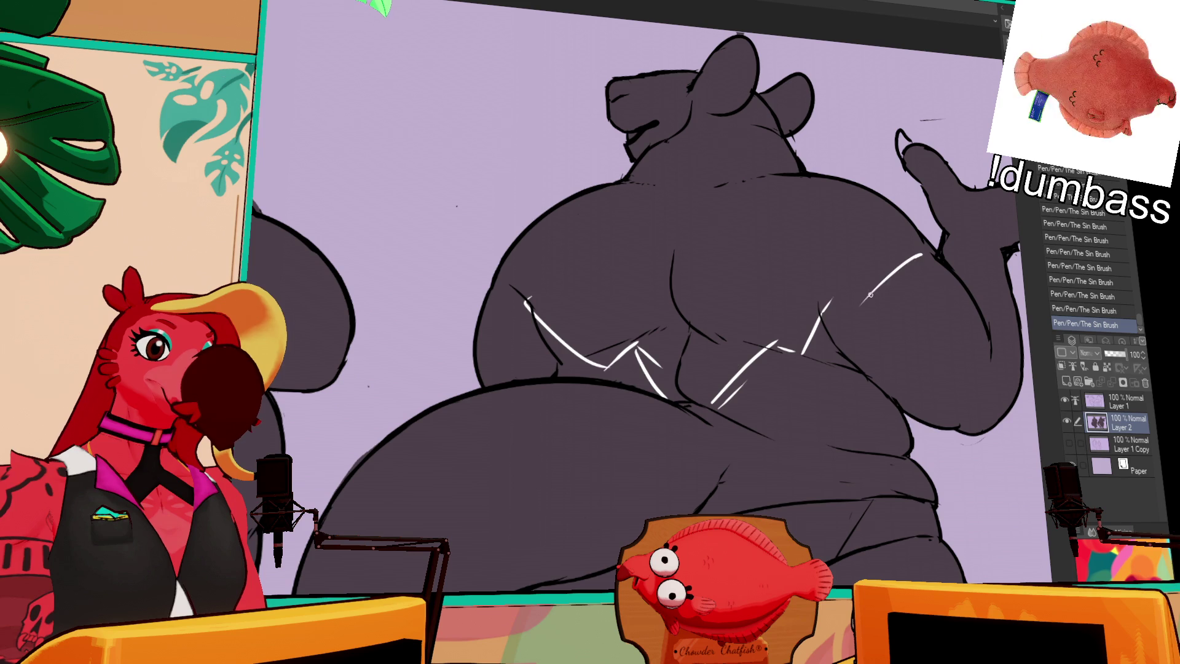
pyautogui.scroll(-3, 867, 298)
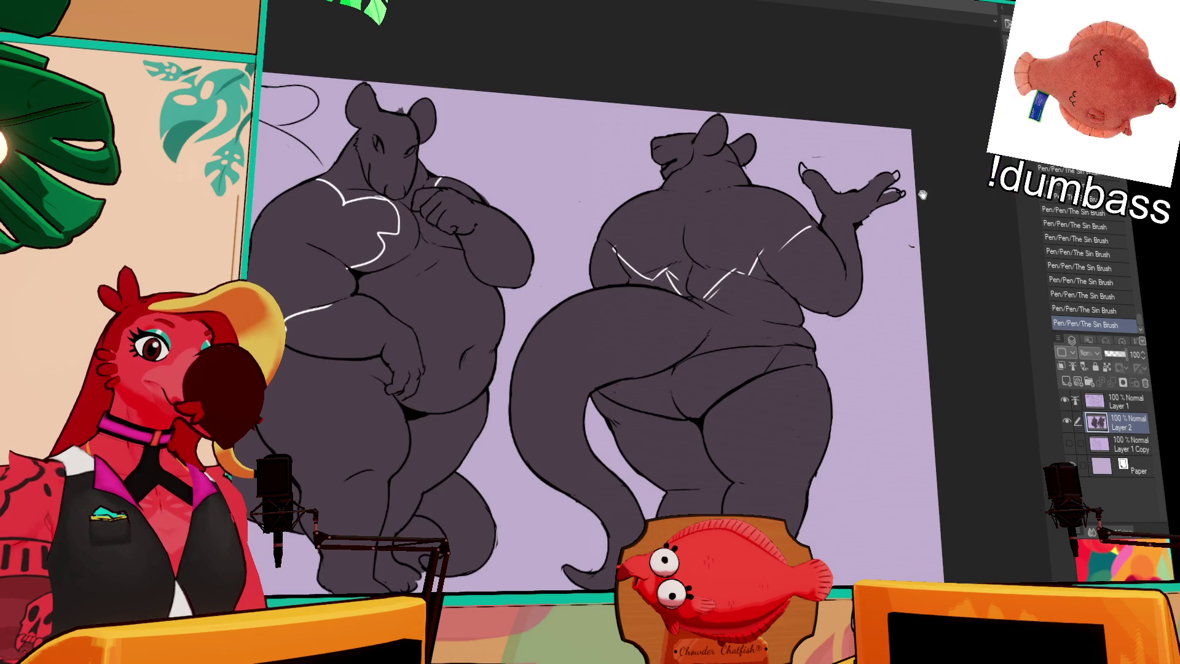
# Undo all the white highlight strokes and return to Layer 1
pyautogui.hotkey('ctrl', 'z')
pyautogui.hotkey('ctrl', 'z')
pyautogui.hotkey('ctrl', 'z')
pyautogui.hotkey('ctrl', 'z')
pyautogui.hotkey('ctrl', 'z')
pyautogui.hotkey('ctrl', 'z')
pyautogui.hotkey('ctrl', 'z')
pyautogui.scroll(3, 919, 199)
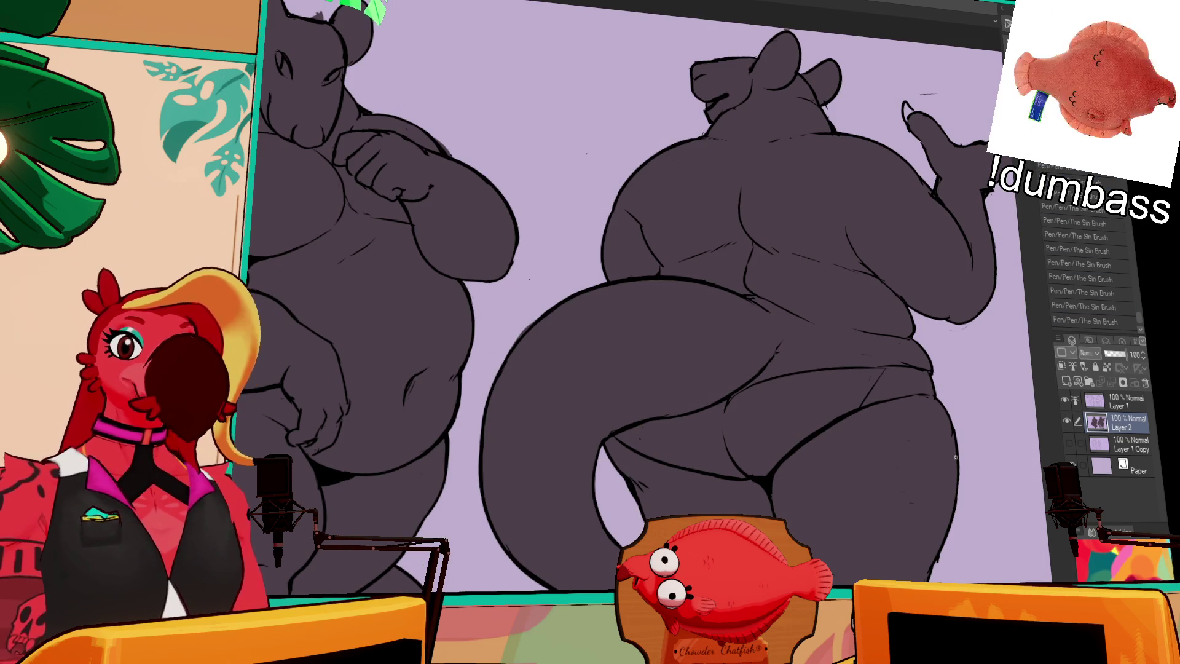
pyautogui.scroll(-2, 645, 278)
pyautogui.click(1093, 401)
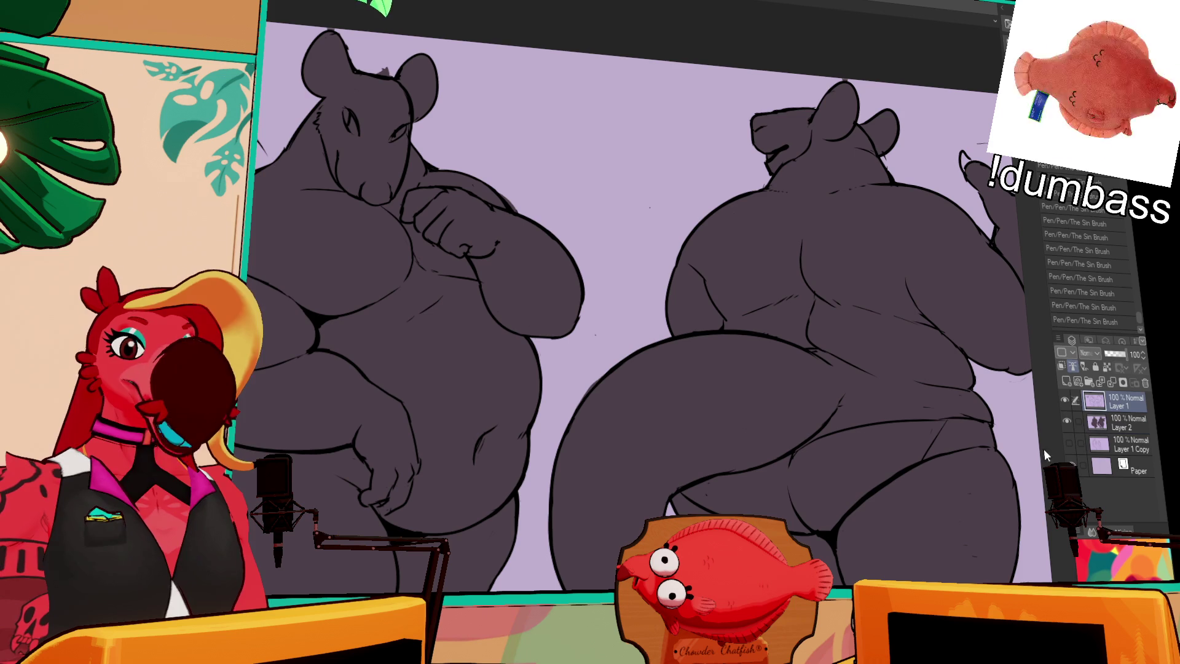
pyautogui.scroll(2, 903, 439)
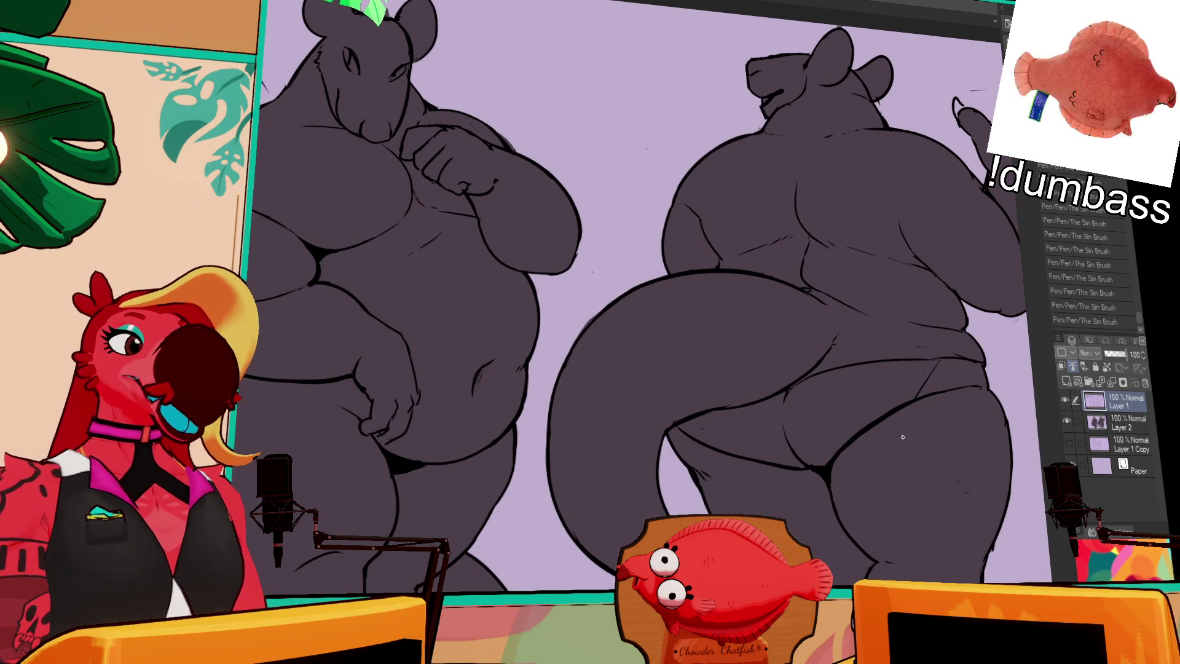
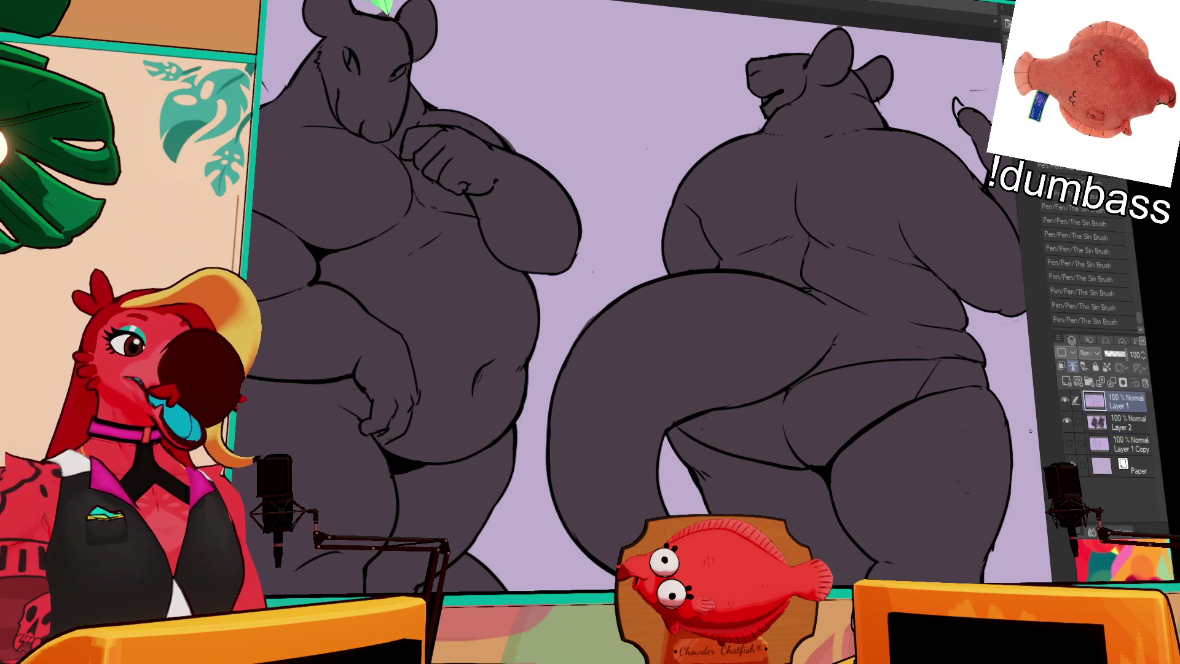
# Settle on the pen after flipping between pen and eraser, with the back view brought into reach
pyautogui.press('e')
pyautogui.press('p')
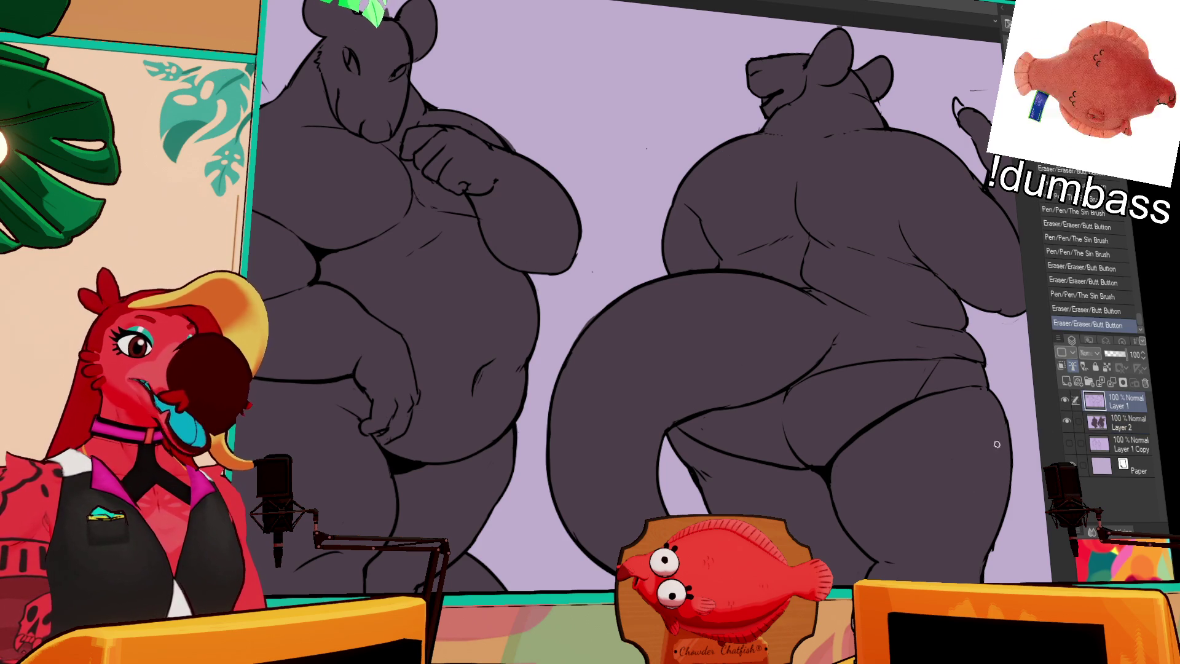
pyautogui.press('e')
pyautogui.press('e')
pyautogui.press('e')
pyautogui.press('p')
pyautogui.press('e')
pyautogui.press('e')
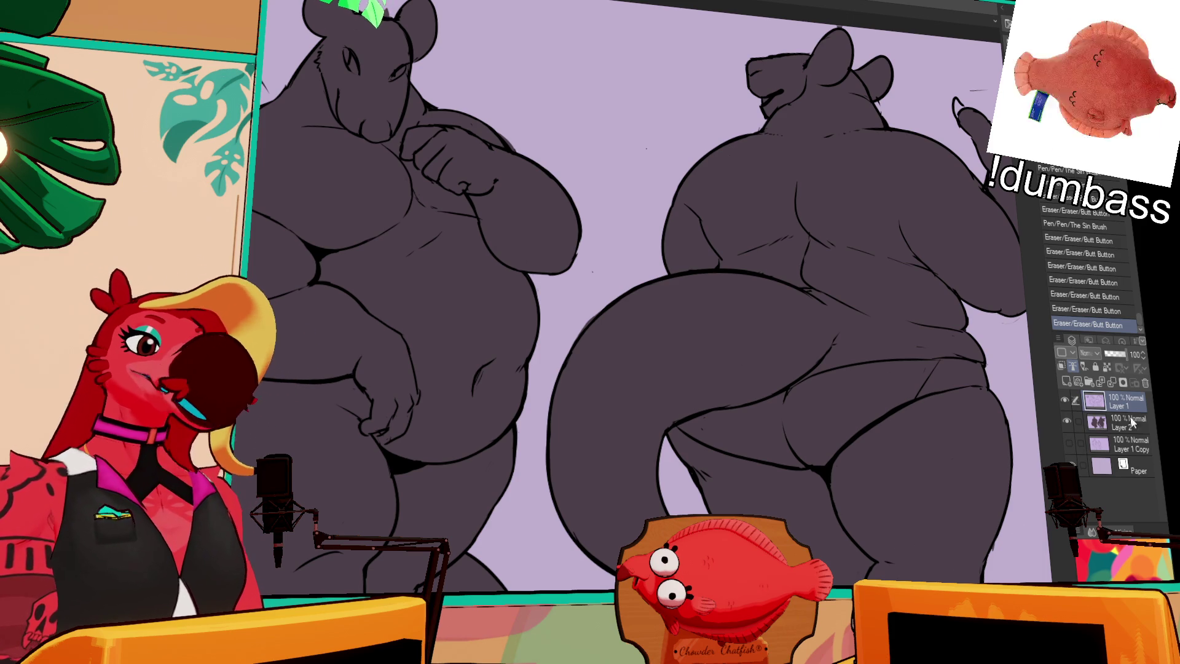
pyautogui.moveTo(646, 277); pyautogui.dragTo(572, 277)
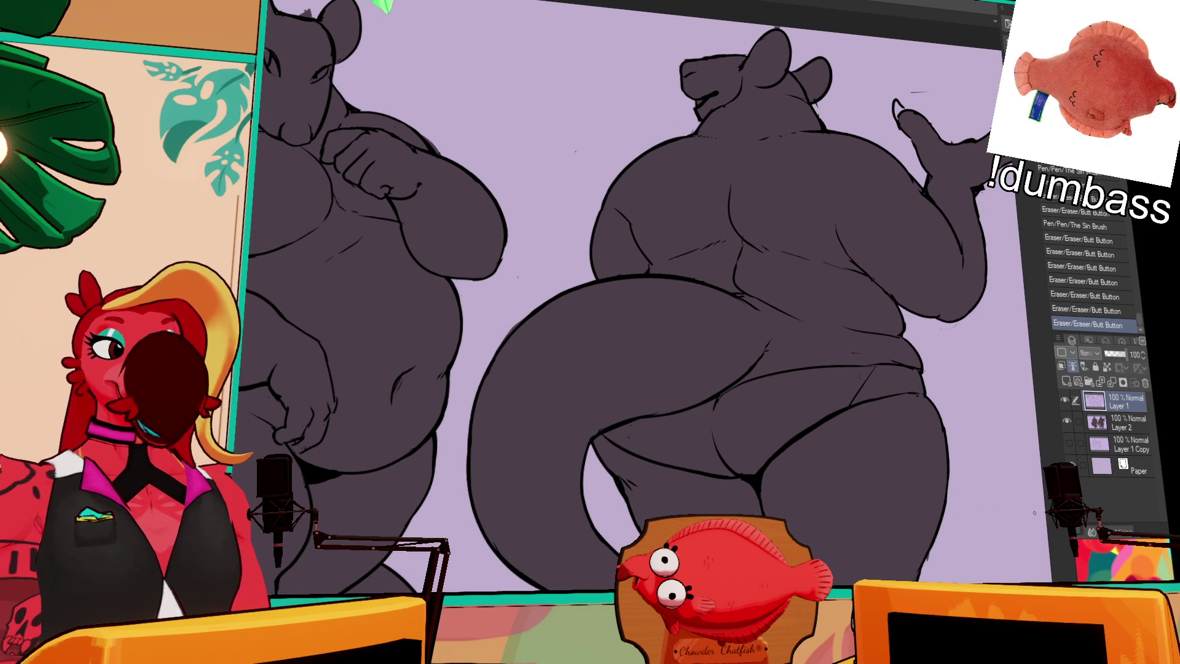
# Erase and redraw small touch-up strokes along the back-view figure's right side, comparing via undo
pyautogui.press('e')
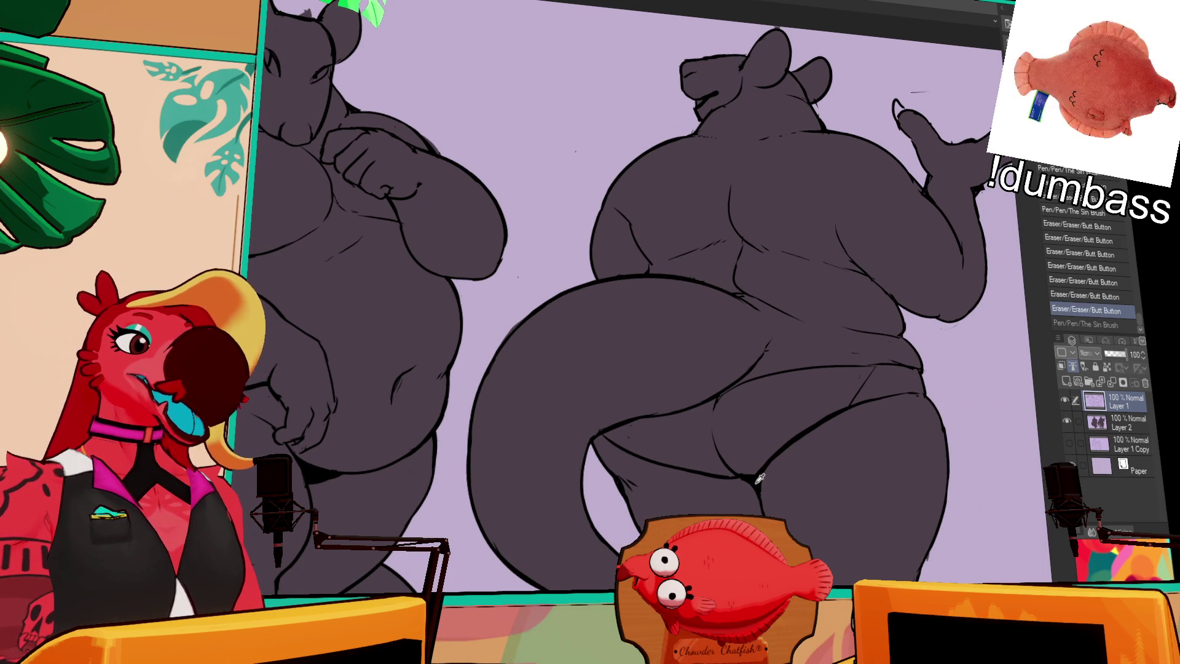
pyautogui.moveTo(933, 403); pyautogui.dragTo(949, 489)
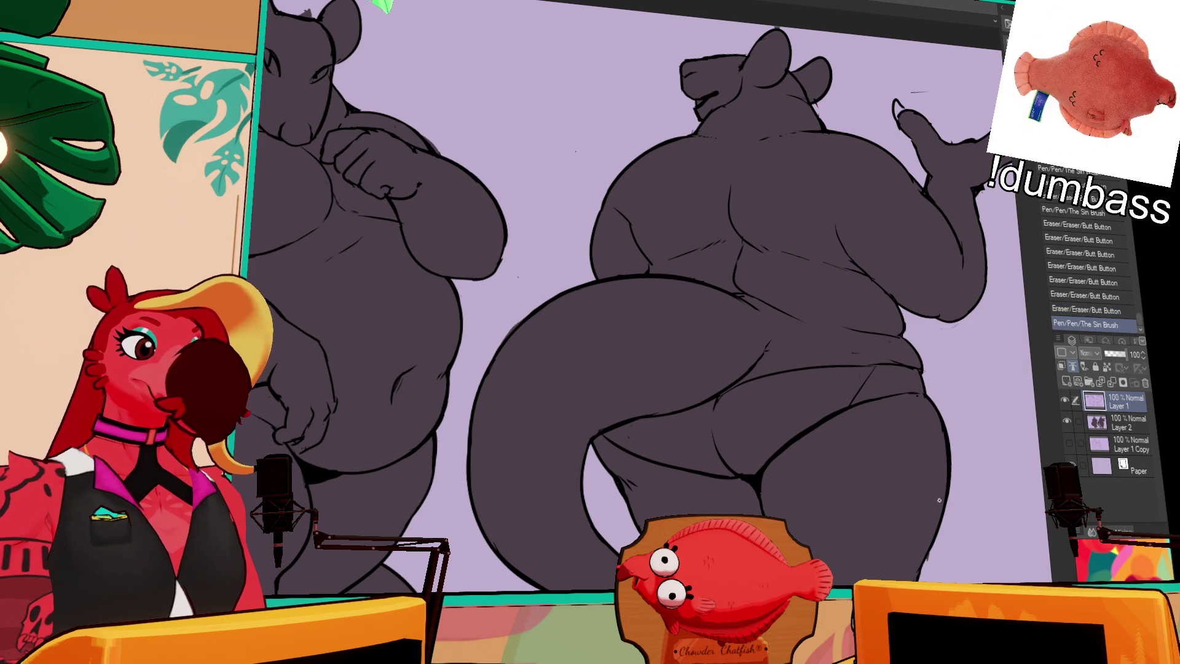
pyautogui.hotkey('ctrl', 'z')
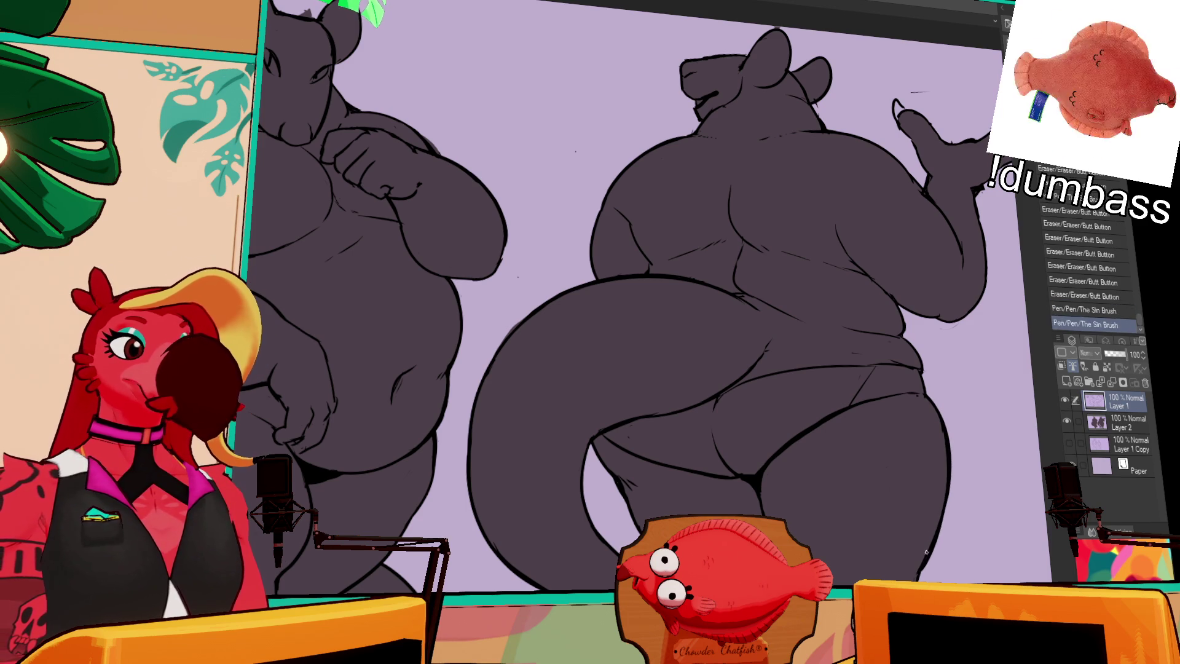
pyautogui.hotkey('ctrl', 'z')
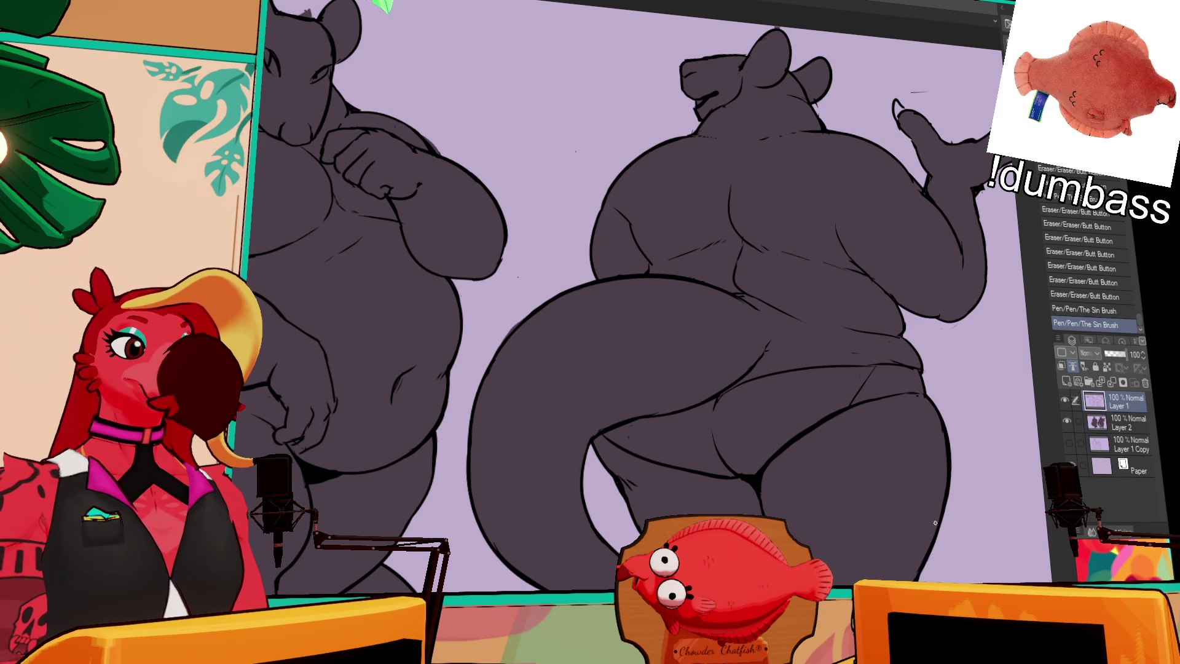
pyautogui.scroll(2, 976, 525)
pyautogui.moveTo(915, 450)
pyautogui.mouseDown()
pyautogui.moveTo(892, 397)
pyautogui.moveTo(899, 411)
pyautogui.moveTo(881, 417)
pyautogui.moveTo(923, 420)
pyautogui.moveTo(890, 401)
pyautogui.moveTo(908, 391)
pyautogui.moveTo(908, 413)
pyautogui.mouseUp()
pyautogui.scroll(-1, 920, 431)
pyautogui.scroll(1, 923, 388)
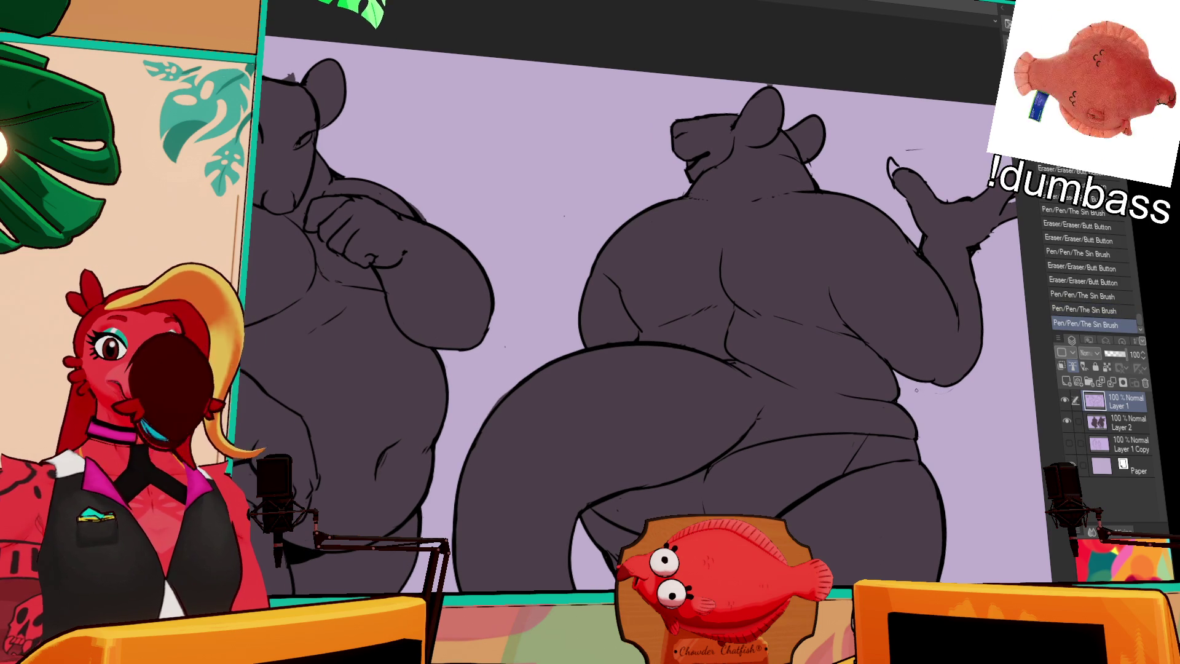
# Tidy the lineart at the back view's hip, revert to an earlier History step, and move to fill Layer 2
pyautogui.moveTo(885, 351); pyautogui.dragTo(905, 360)
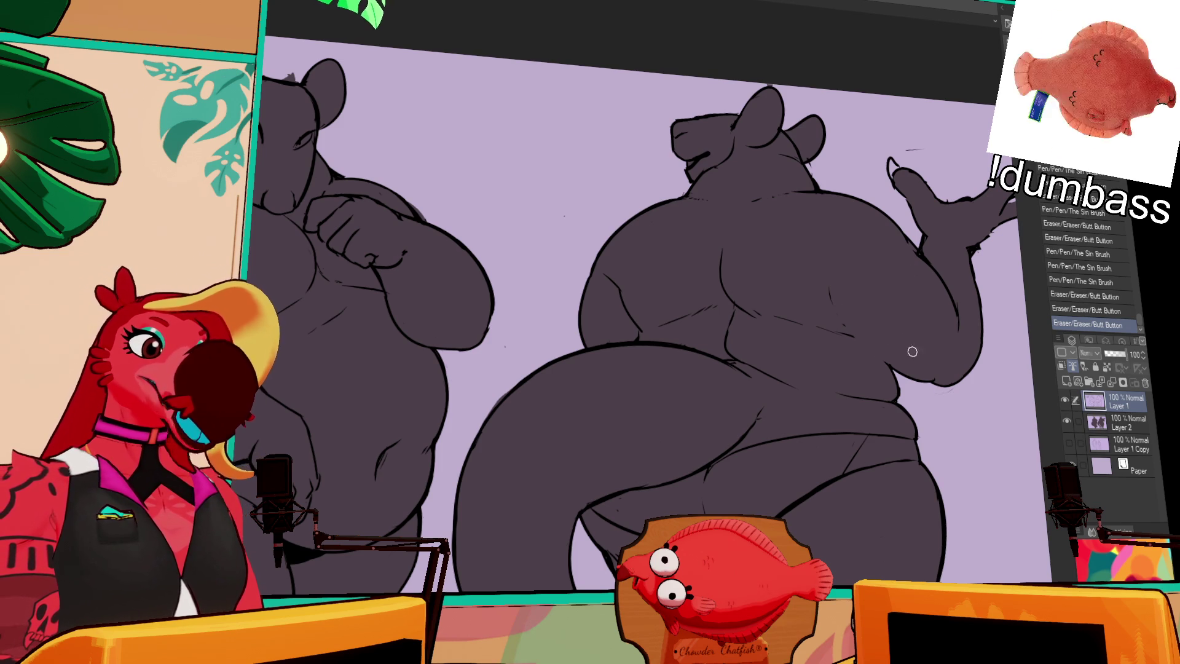
pyautogui.moveTo(831, 333); pyautogui.dragTo(931, 389)
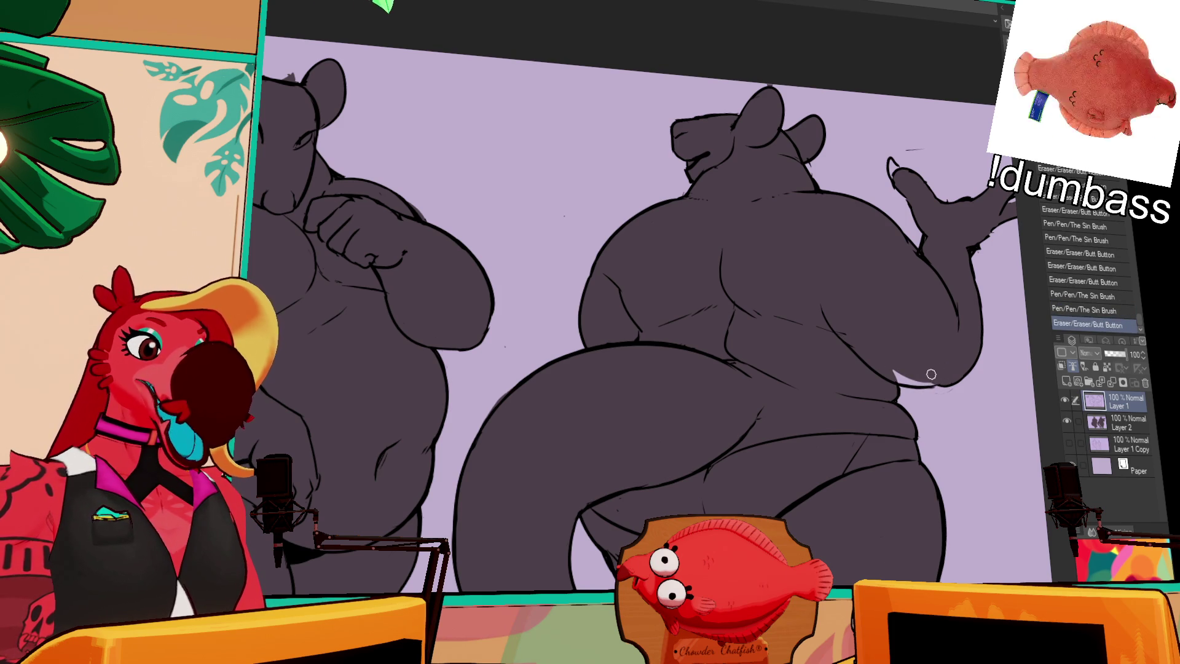
pyautogui.click(1061, 297)
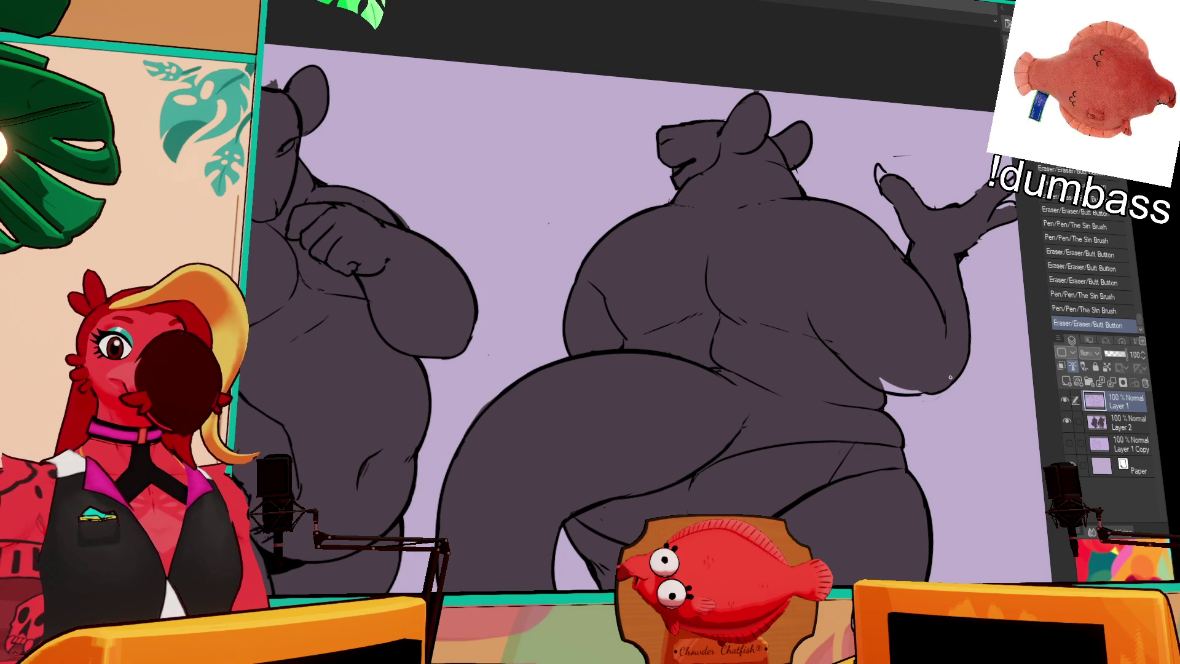
pyautogui.click(1129, 421)
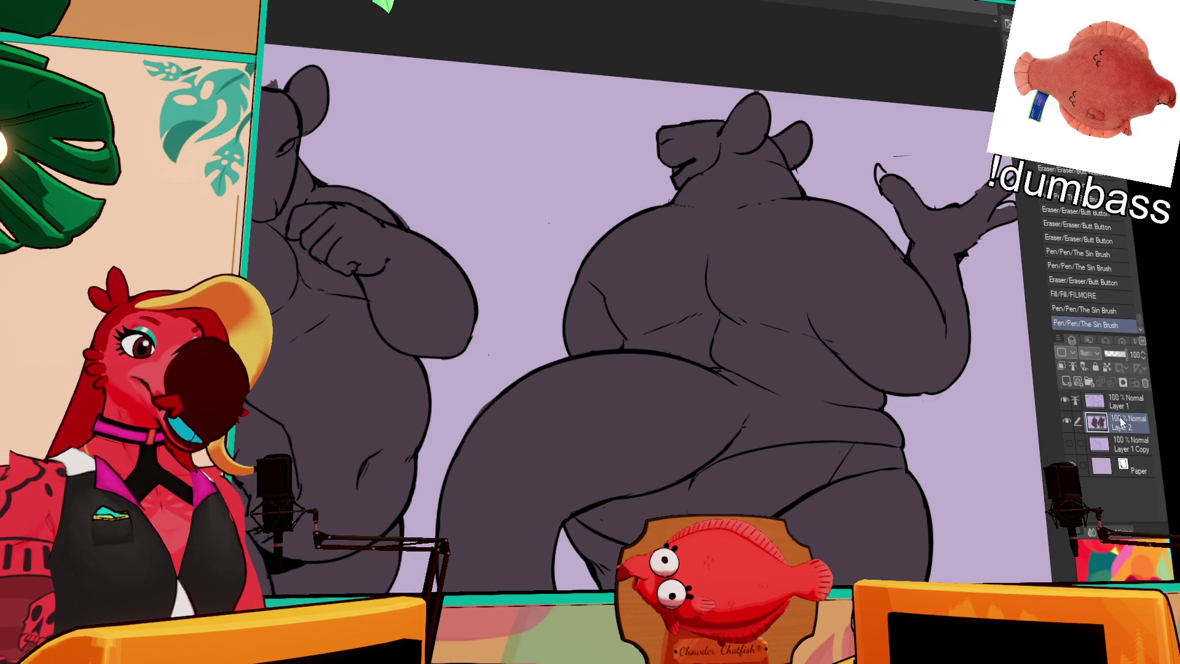
# Undo recent steps, return to lineart Layer 1 and add a touch-up stroke on the lower back
pyautogui.hotkey('ctrl', 'z')
pyautogui.hotkey('ctrl', 'z')
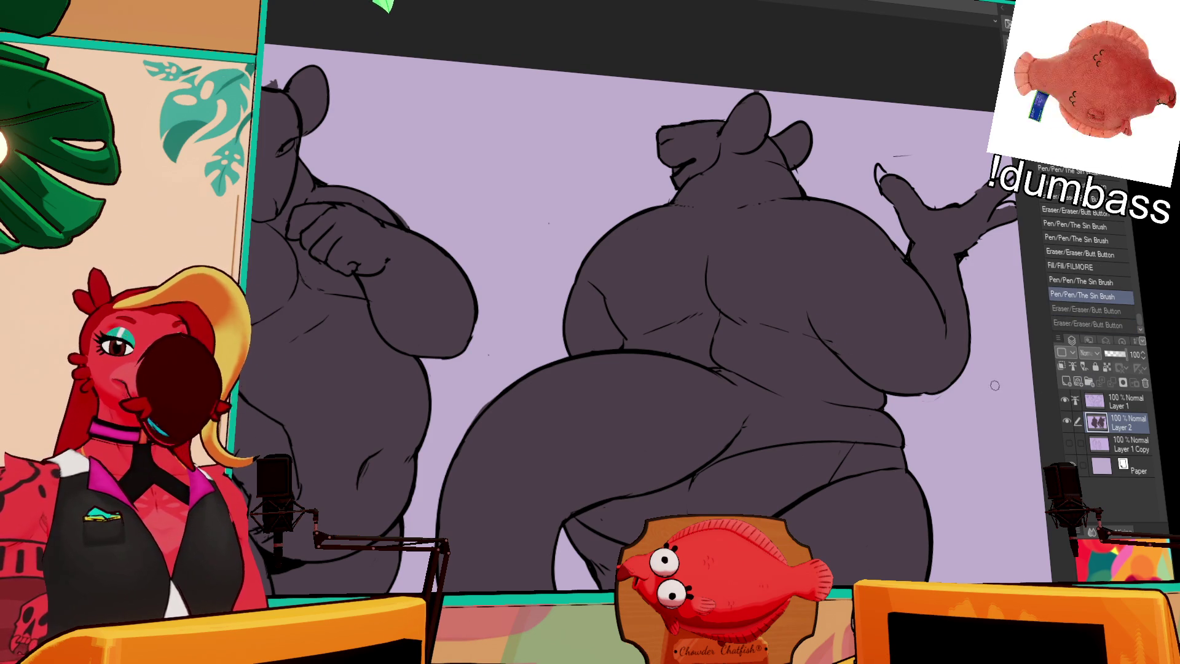
pyautogui.click(1111, 403)
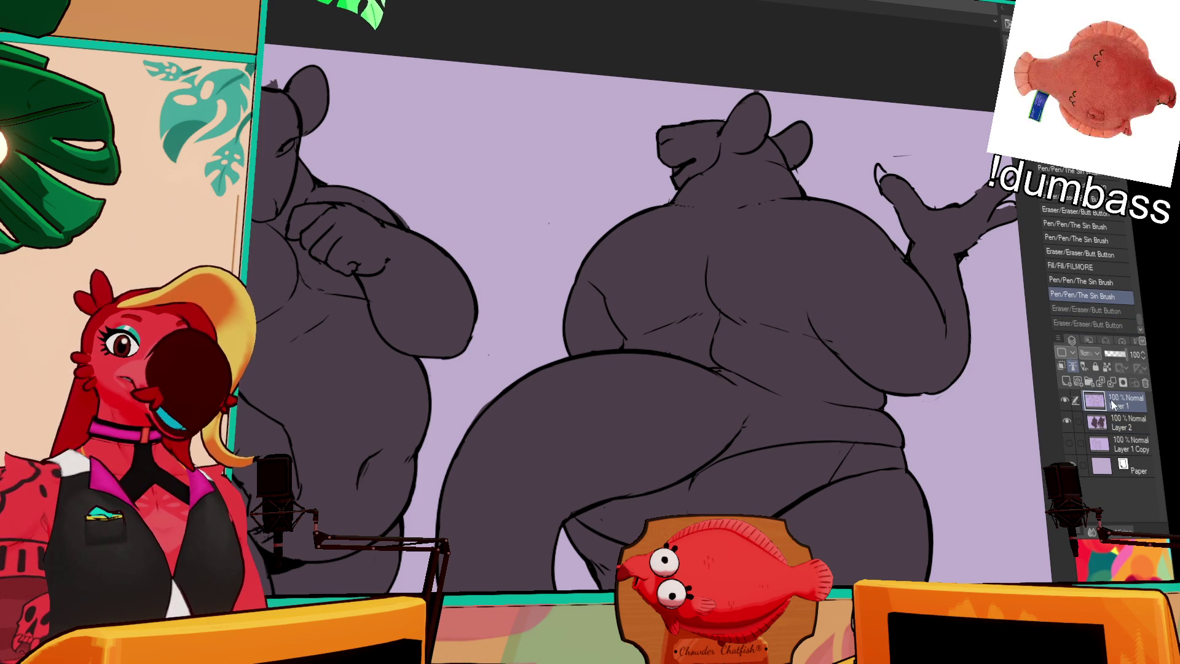
pyautogui.click(1111, 419)
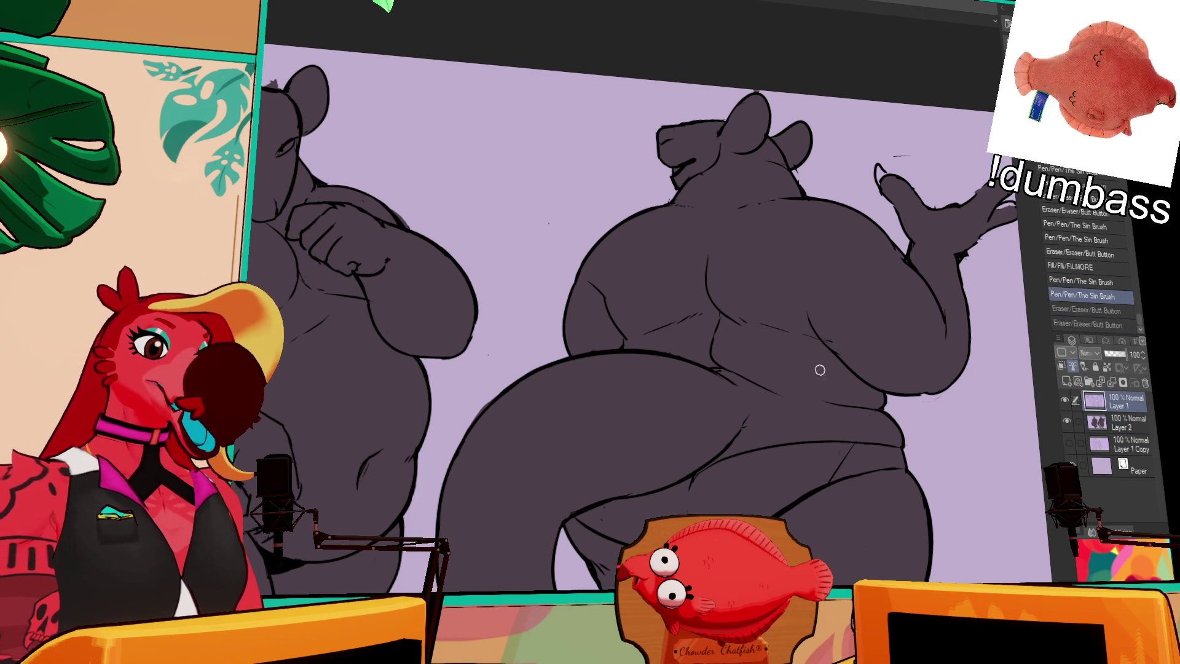
pyautogui.moveTo(952, 272); pyautogui.dragTo(925, 361)
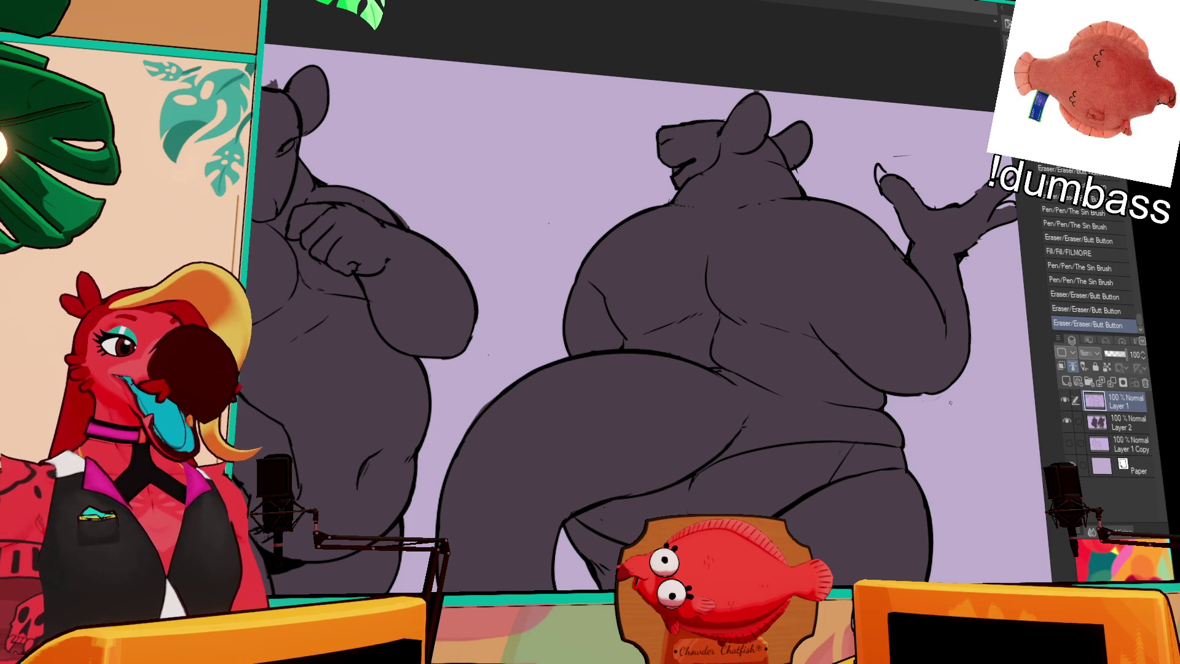
# Alternate eraser and pen on the lower-back contour, then undo the last stroke
pyautogui.press('e')
pyautogui.press('p')
pyautogui.press('e')
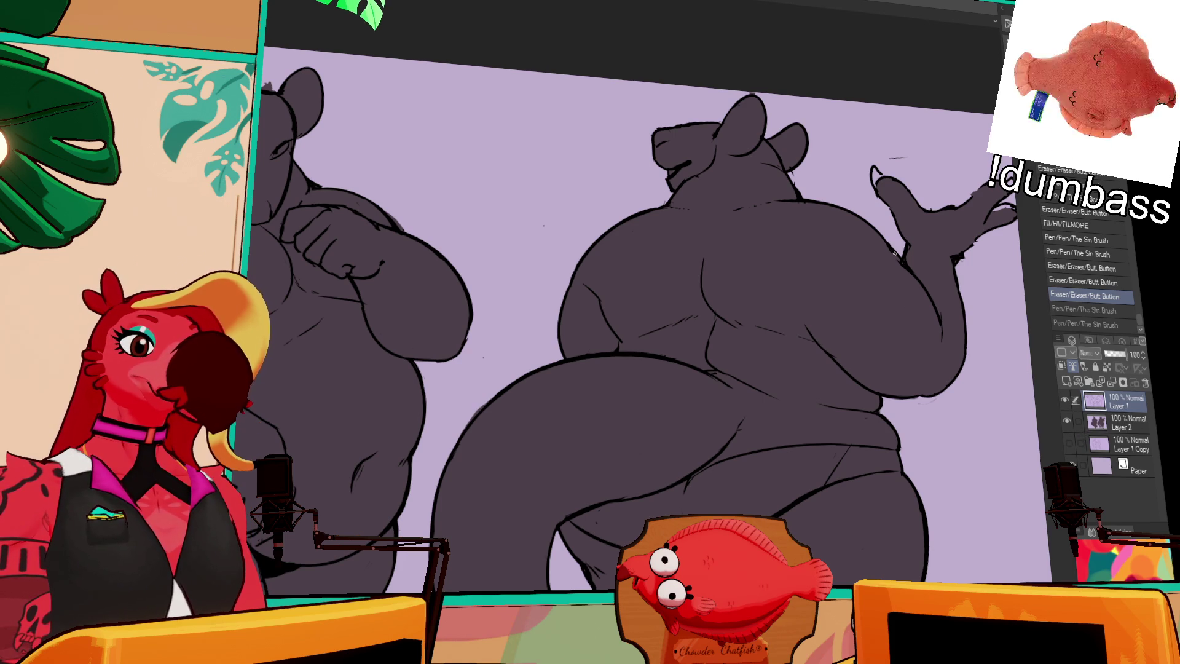
pyautogui.press('p')
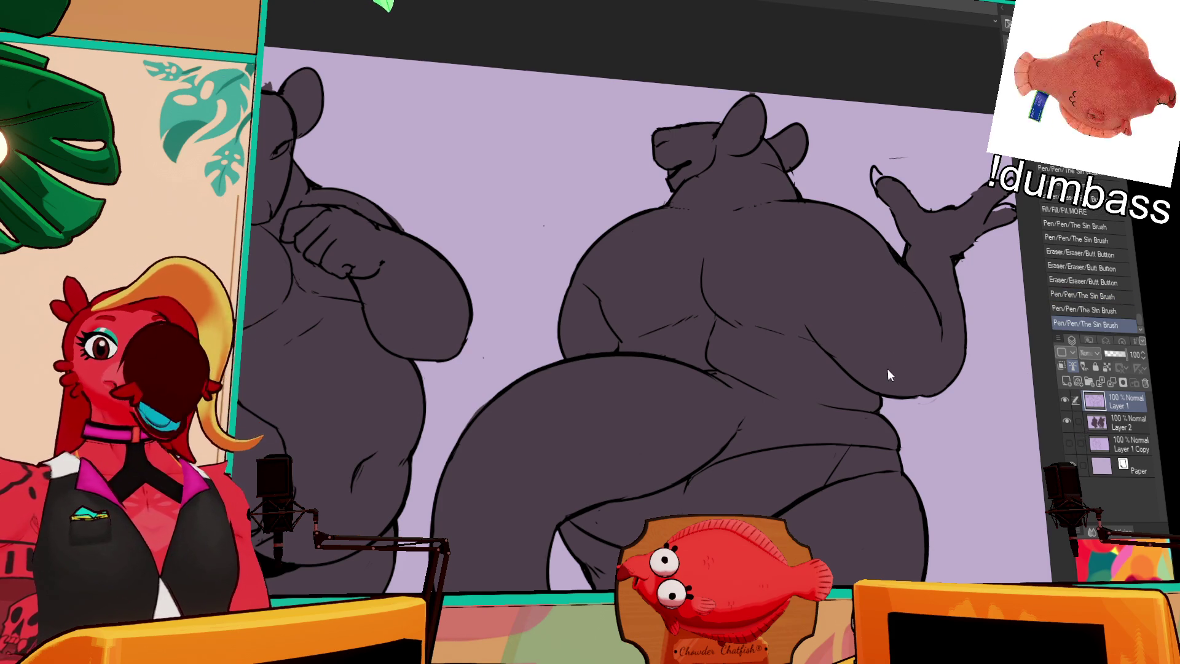
pyautogui.hotkey('ctrl', 'z')
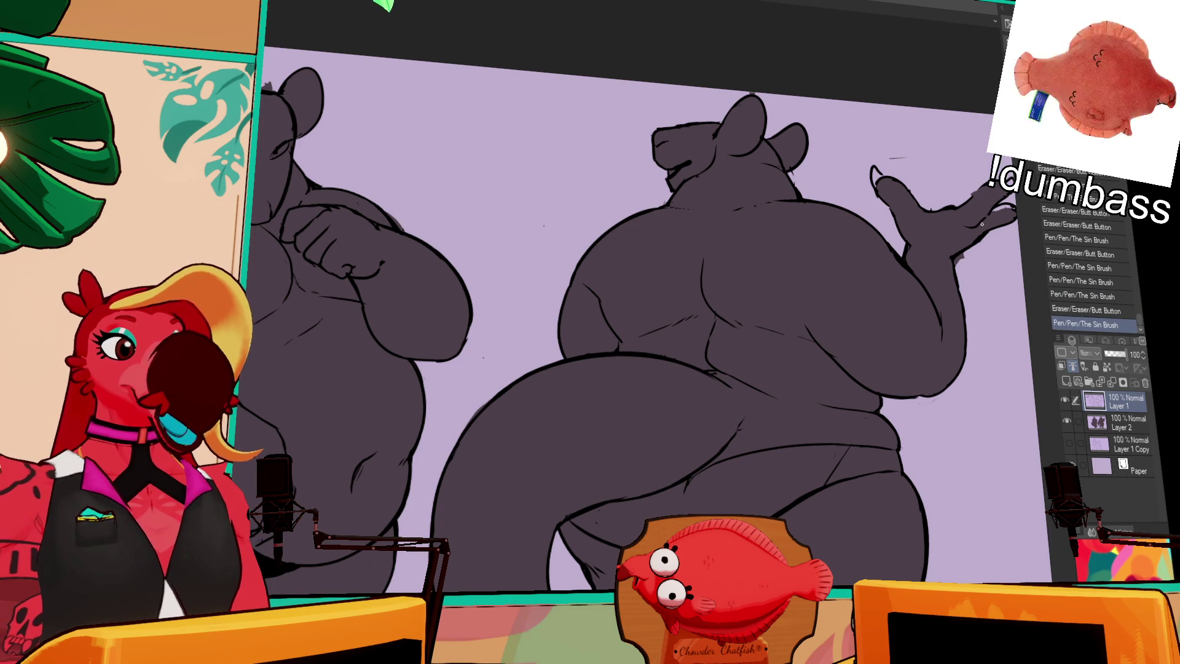
# Redraw the raised hand's finger lines with small claw tips on Layer 1
pyautogui.moveTo(922, 263)
pyautogui.mouseDown()
pyautogui.moveTo(959, 256)
pyautogui.moveTo(922, 281)
pyautogui.mouseUp()
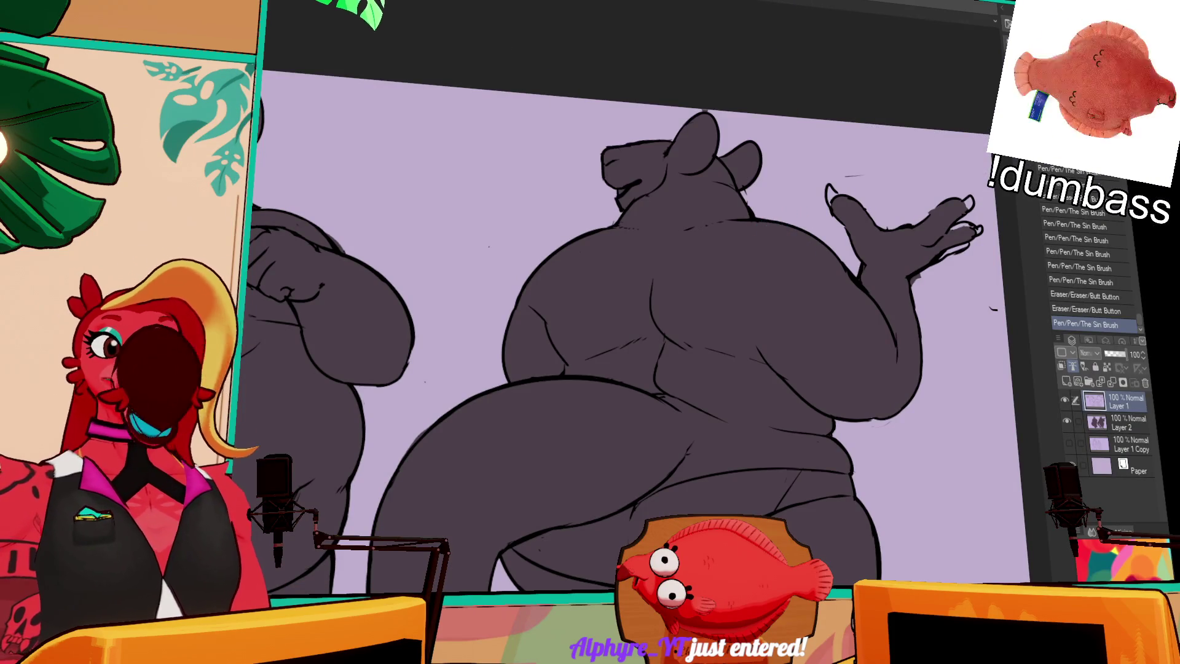
# On fill Layer 2, repaint the dark fill around the raised hand's fingers and ready the Fill tool for gaps
pyautogui.click(1129, 423)
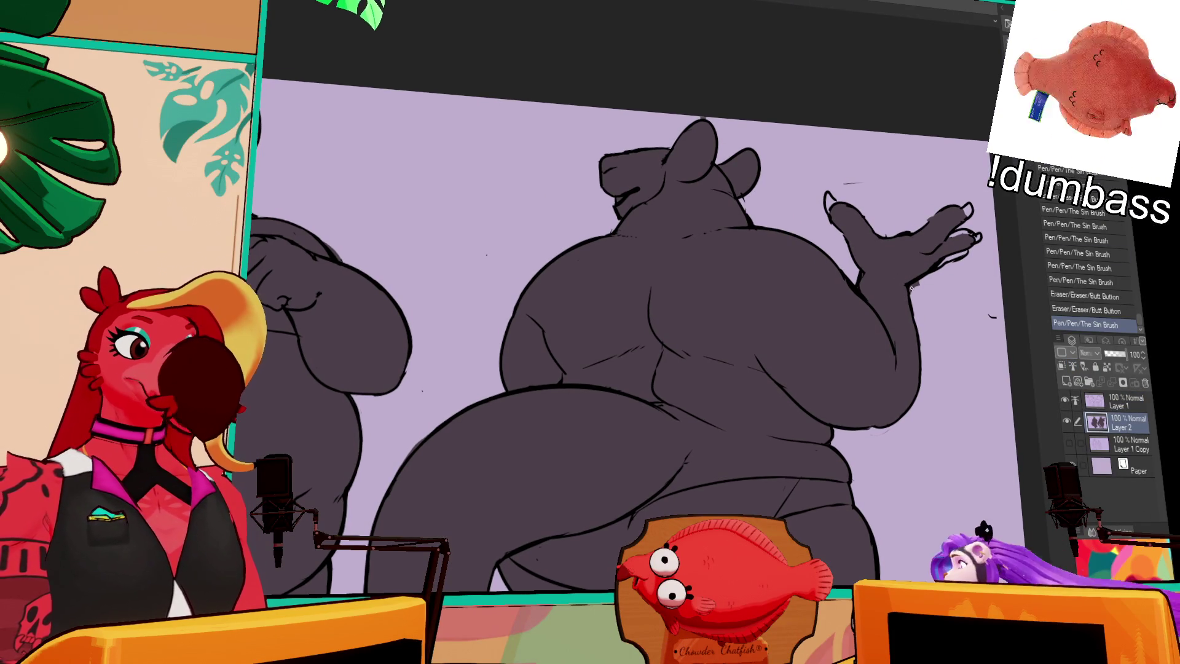
pyautogui.press('e')
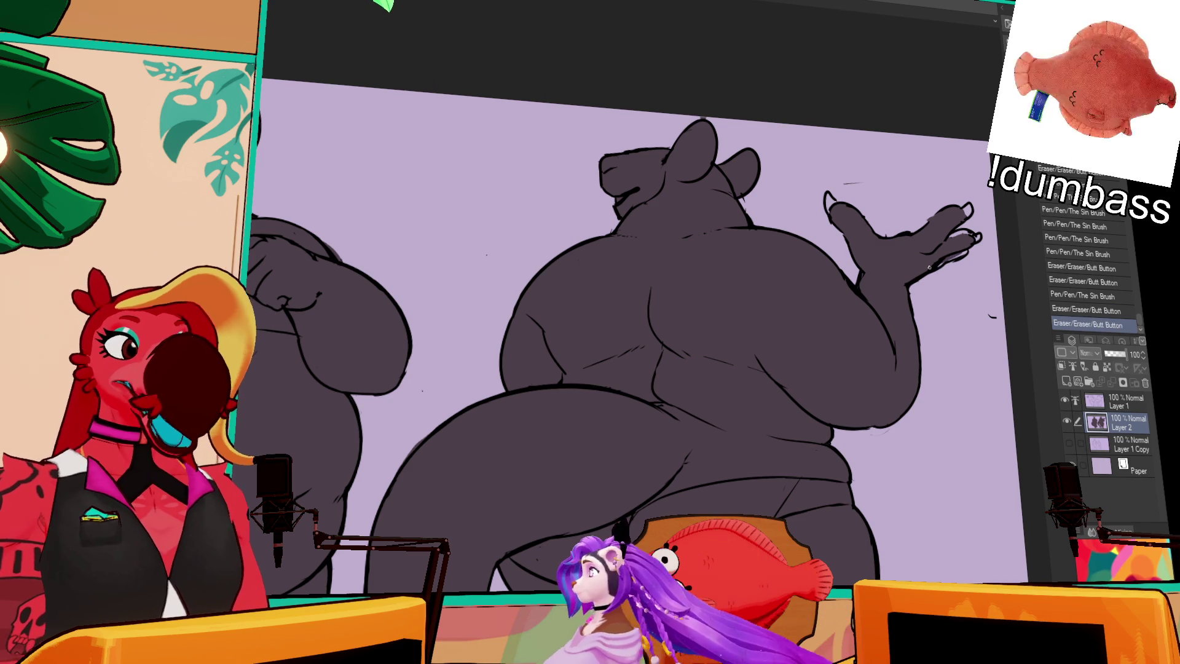
pyautogui.press('p')
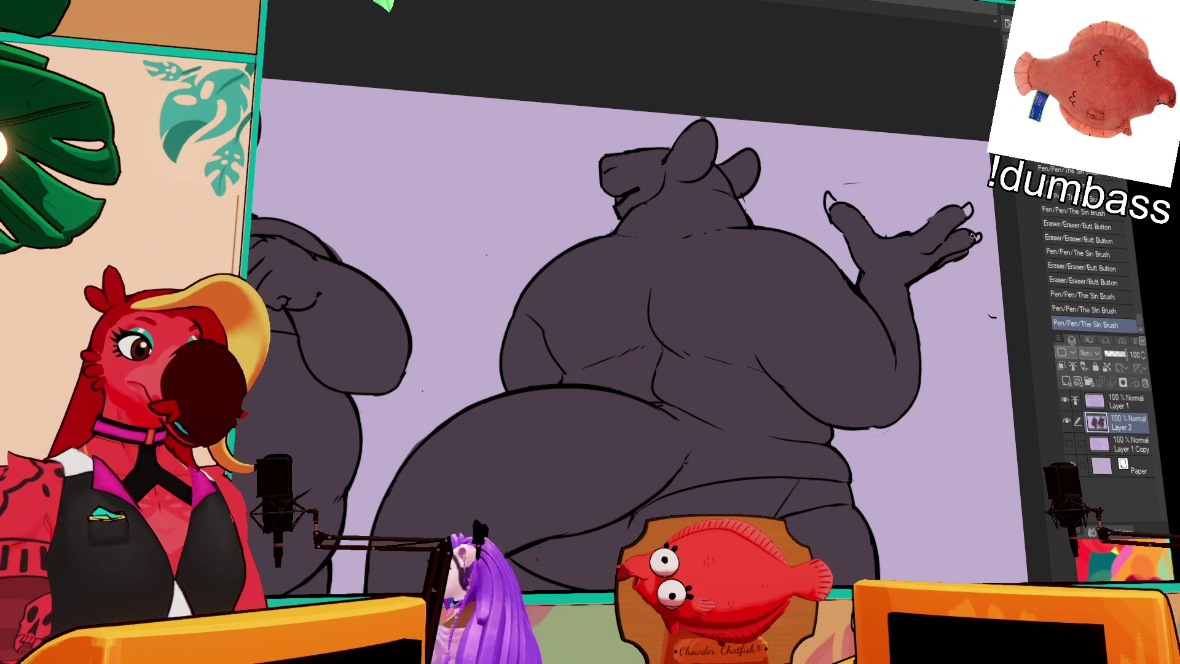
pyautogui.moveTo(956, 243); pyautogui.dragTo(978, 230)
pyautogui.press('p')
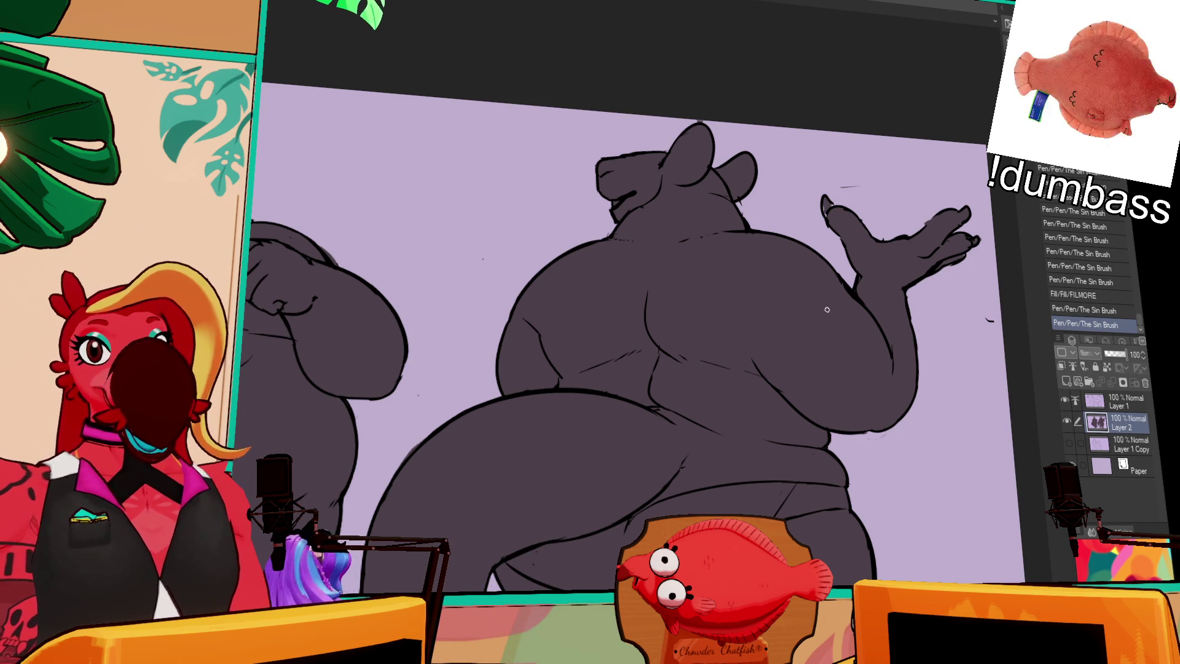
pyautogui.scroll(-1, 828, 296)
pyautogui.scroll(-1, 828, 296)
pyautogui.scroll(1, 948, 201)
pyautogui.scroll(1, 949, 202)
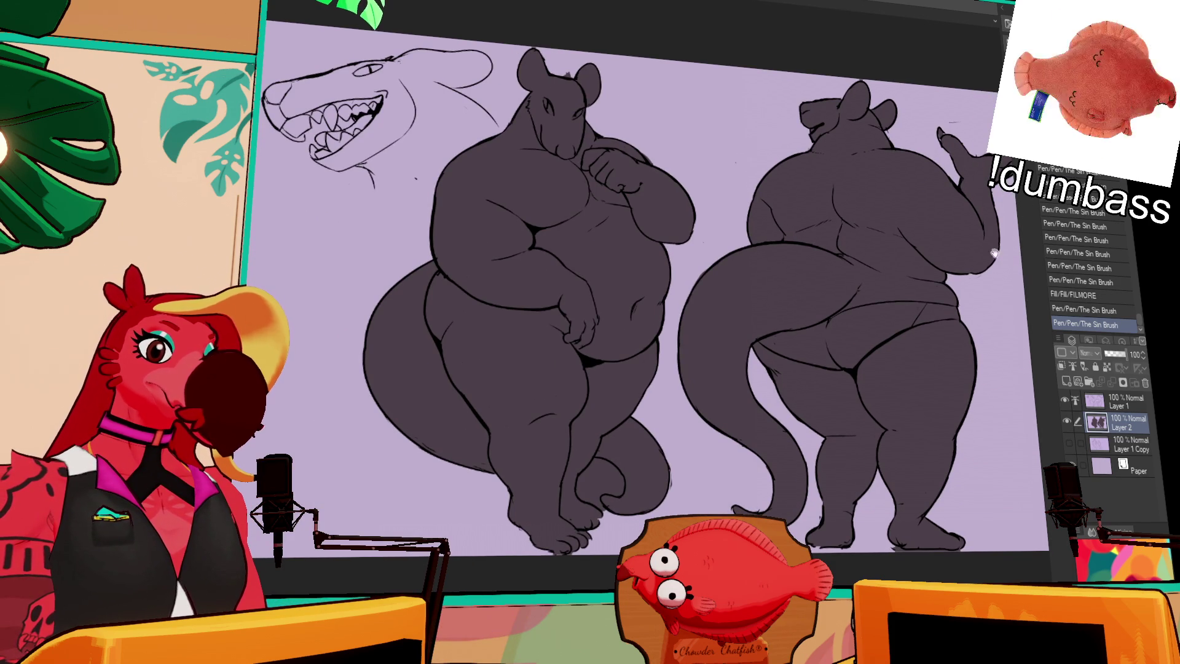
# Delete the selected tail-curl area at the left figure's foot and clear the selection
pyautogui.click(599, 482)
pyautogui.press('Delete')
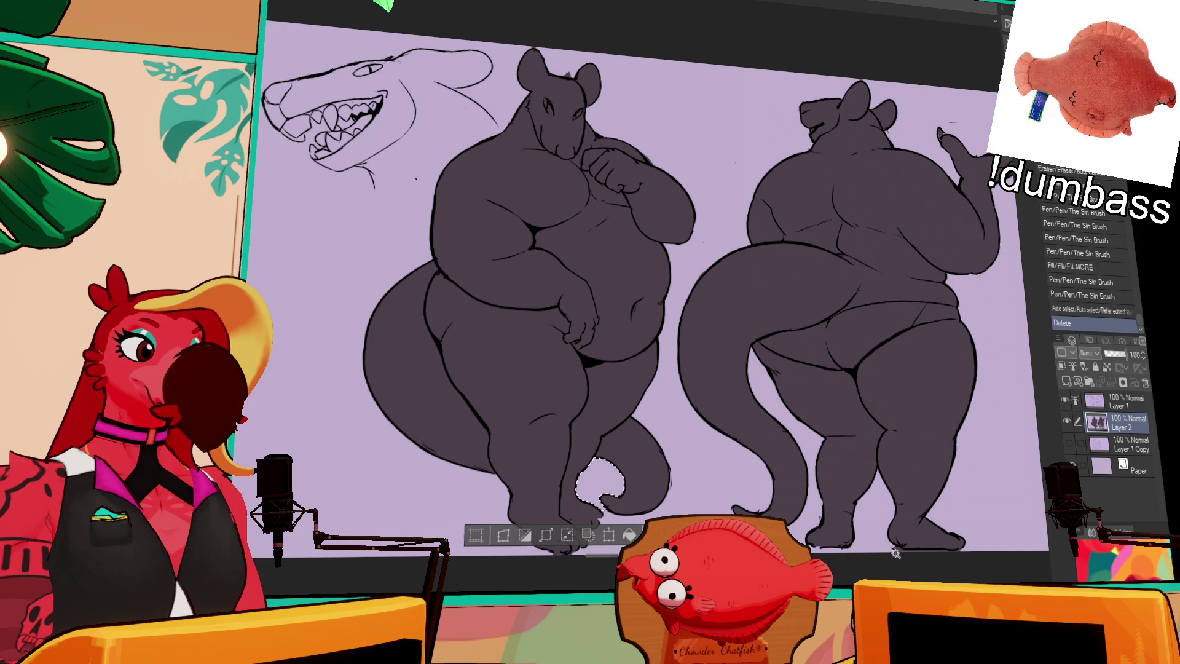
pyautogui.hotkey('ctrl', 'd')
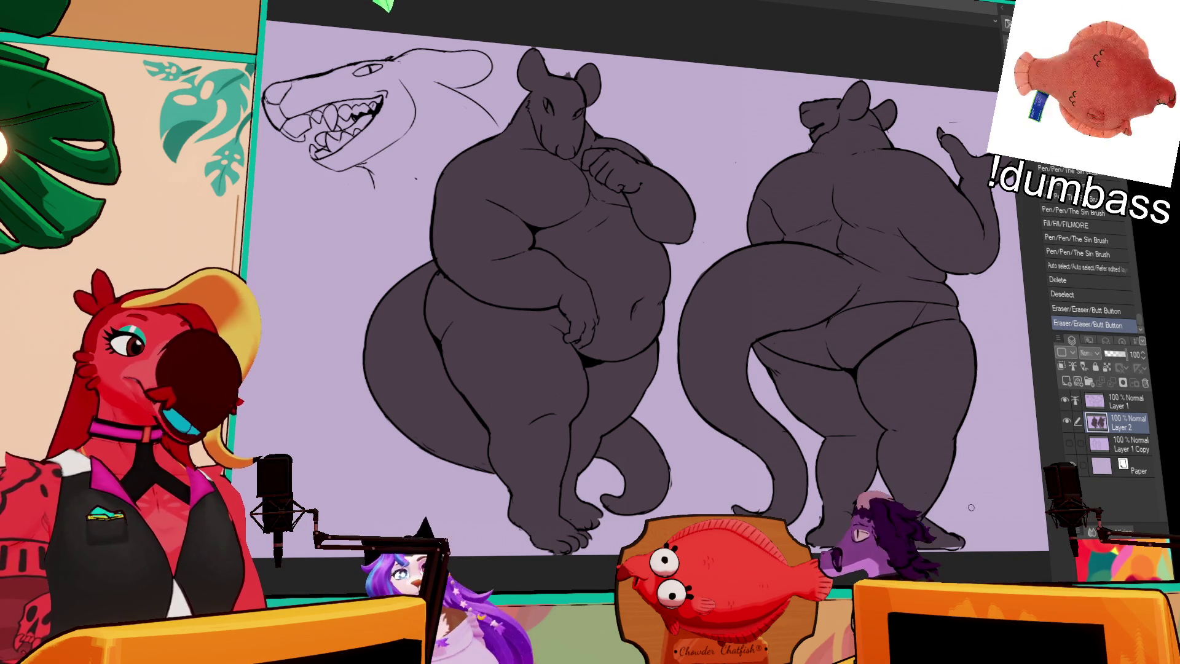
pyautogui.scroll(-1, 1058, 447)
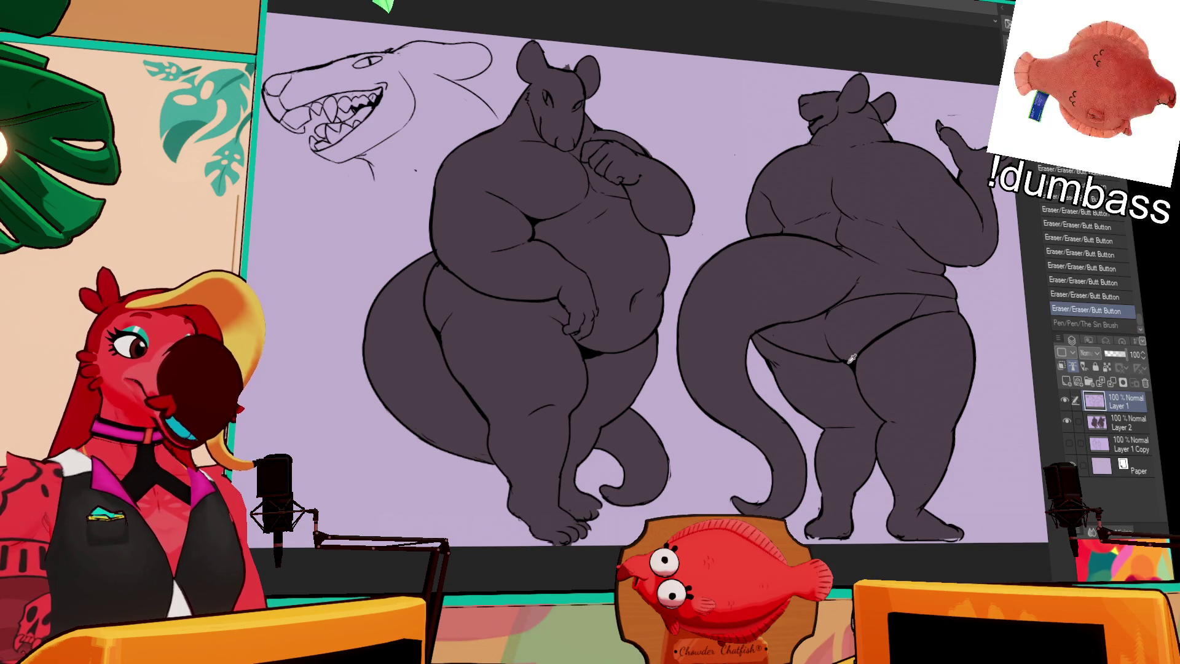
# Erase a stray bit at the back figure's hip, compare with undo/redo, and redraw the small hip line
pyautogui.moveTo(755, 334); pyautogui.dragTo(770, 338)
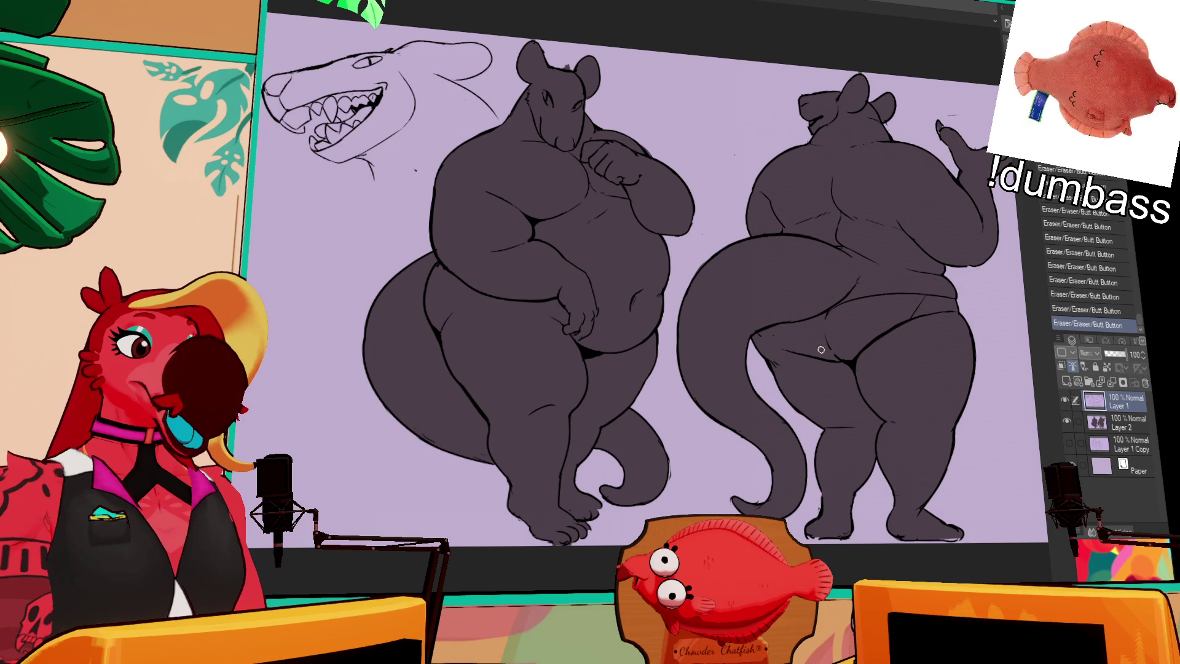
pyautogui.hotkey('ctrl', 'z')
pyautogui.hotkey('ctrl', 'y')
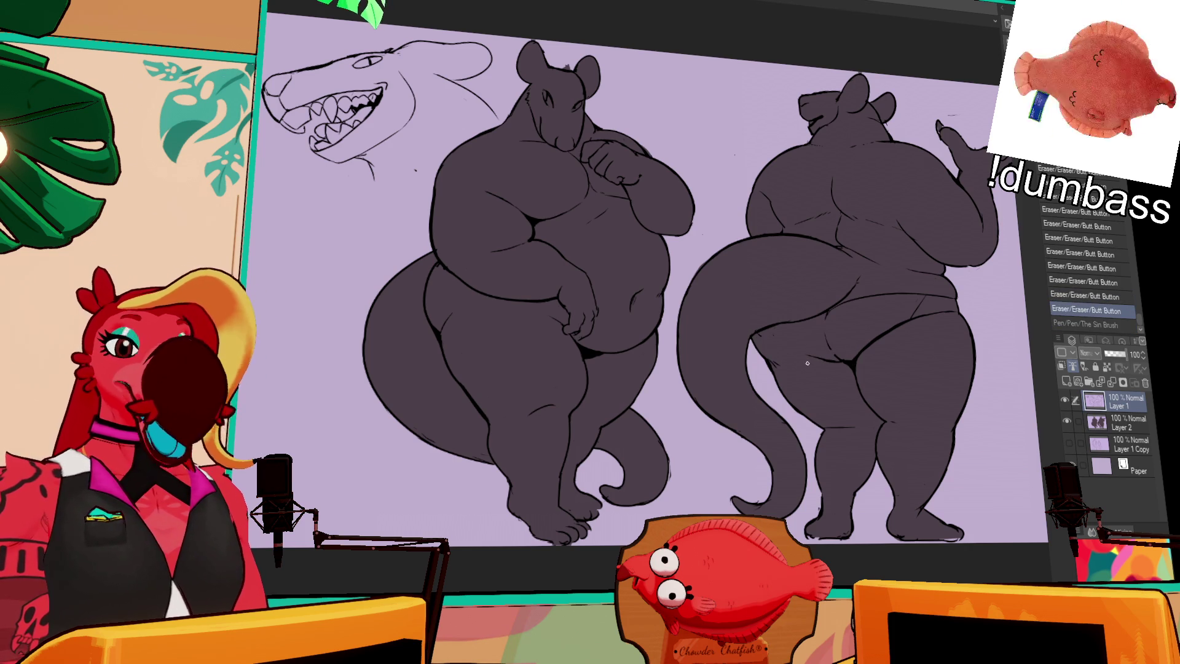
pyautogui.moveTo(806, 366); pyautogui.dragTo(820, 356)
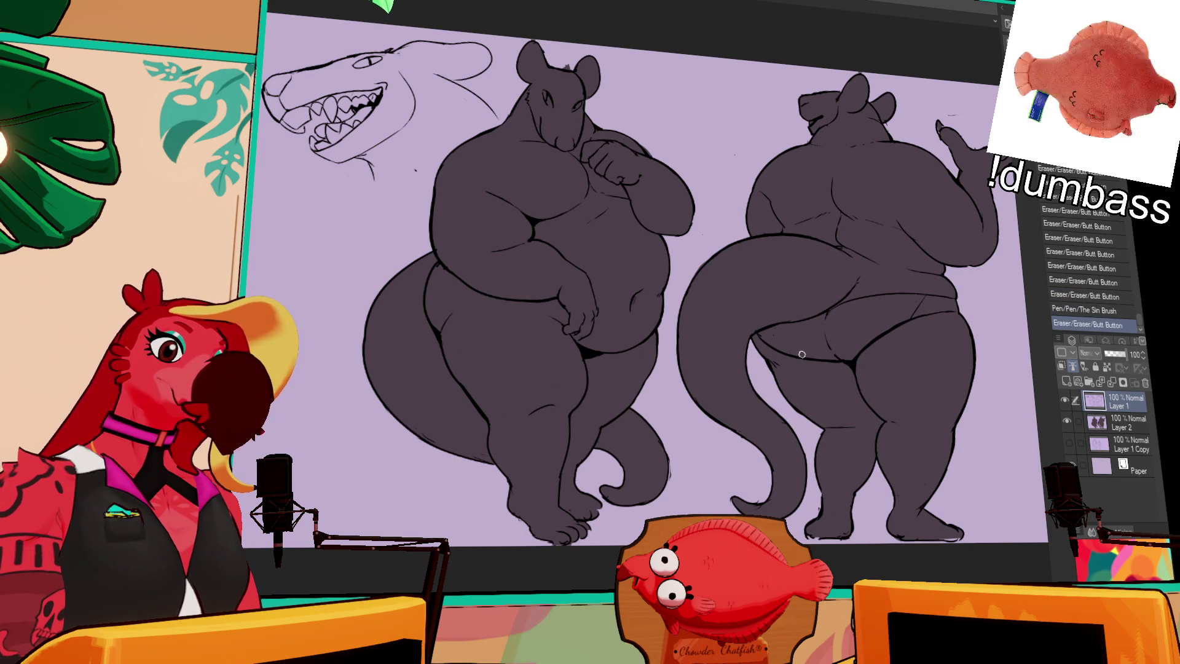
pyautogui.moveTo(904, 348); pyautogui.dragTo(906, 348)
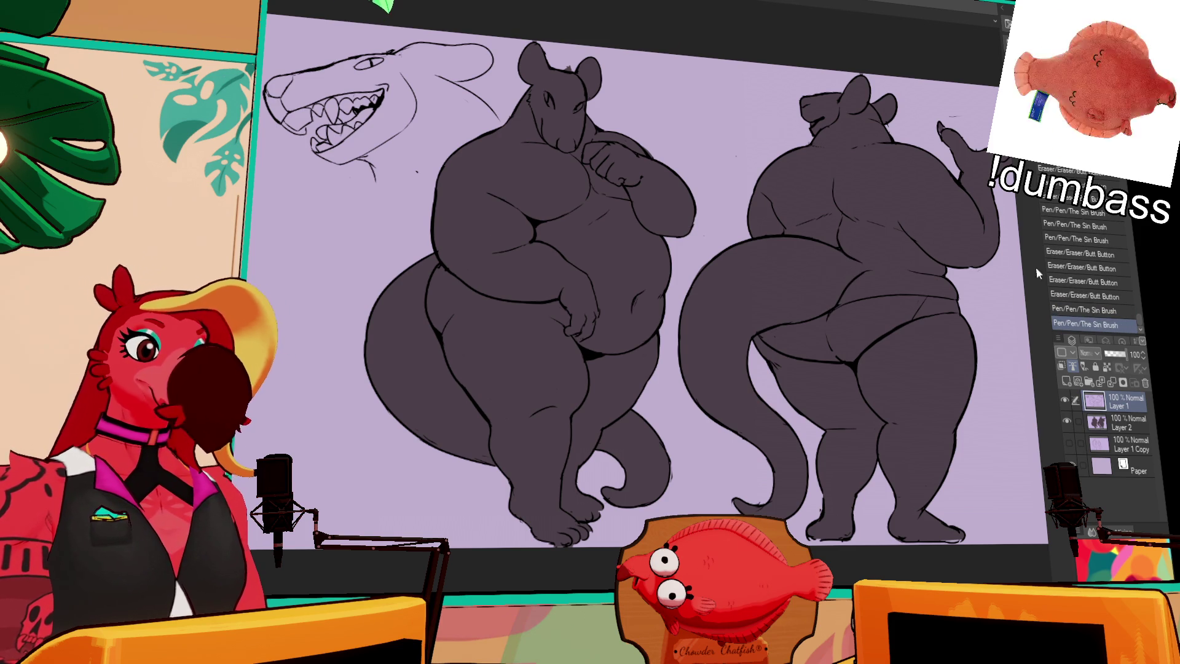
# Pan around both figures and the shark head sketch, adding one tiny pen touch-up to the lineart
pyautogui.moveTo(765, 230)
pyautogui.mouseDown()
pyautogui.moveTo(720, 229)
pyautogui.moveTo(805, 193)
pyautogui.mouseUp()
pyautogui.scroll(3, 720, 229)
pyautogui.moveTo(590, 198); pyautogui.dragTo(806, 193)
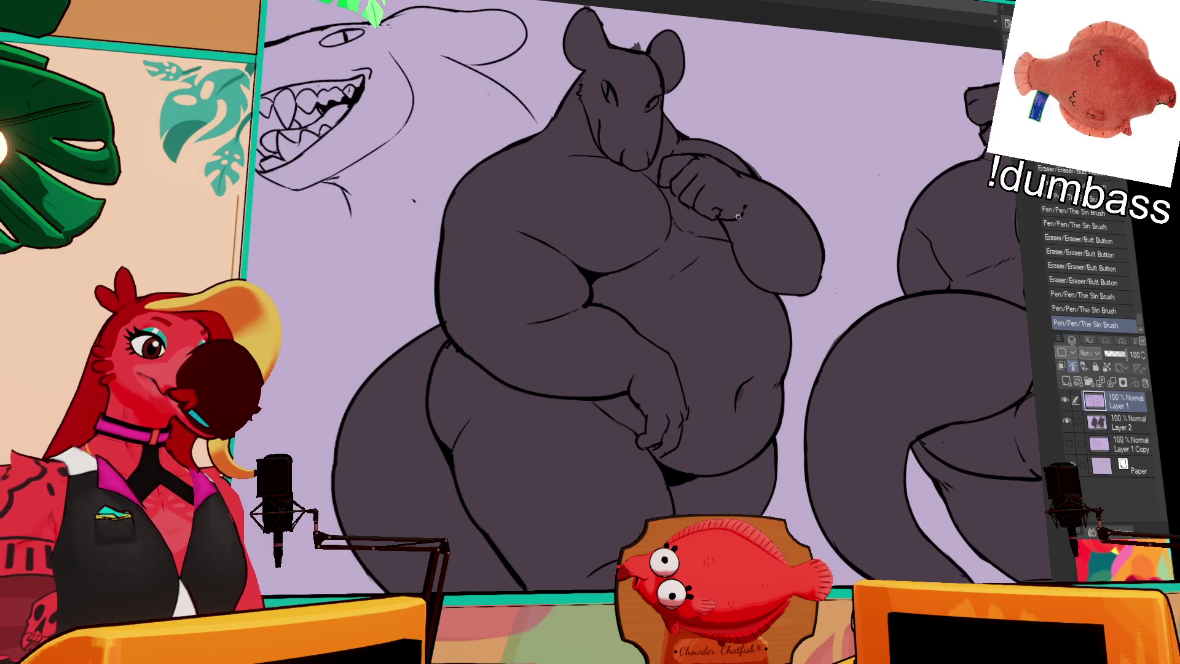
pyautogui.moveTo(715, 201); pyautogui.dragTo(899, 168)
pyautogui.scroll(2, 722, 207)
pyautogui.scroll(1, 898, 167)
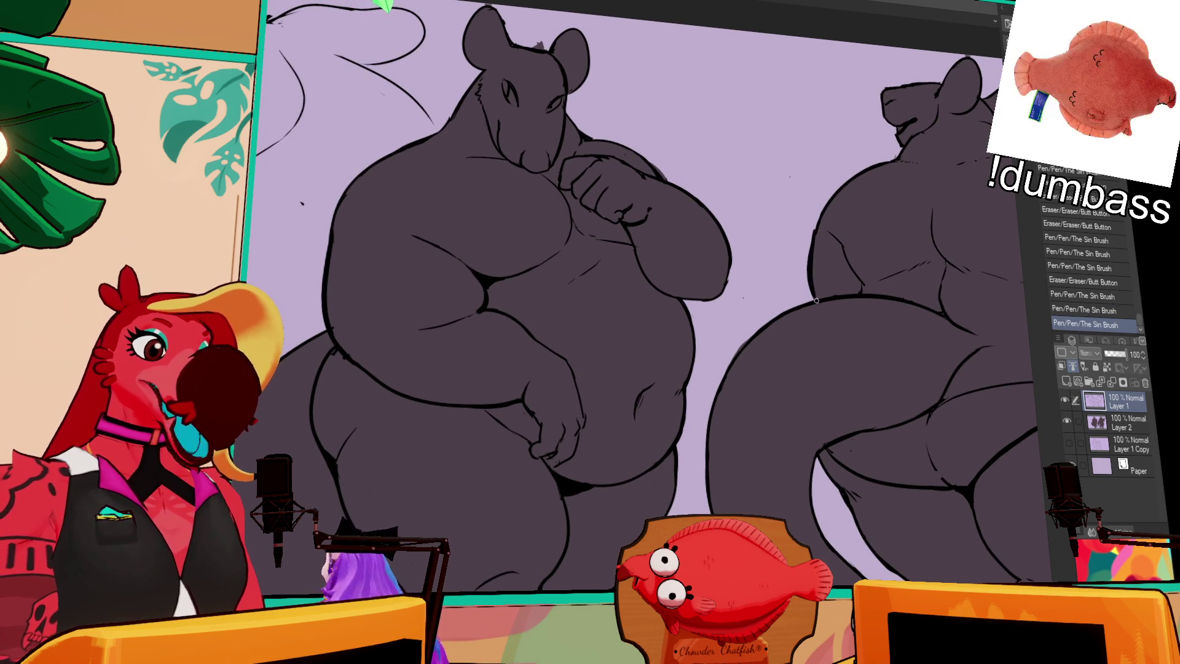
pyautogui.moveTo(807, 260); pyautogui.dragTo(809, 292)
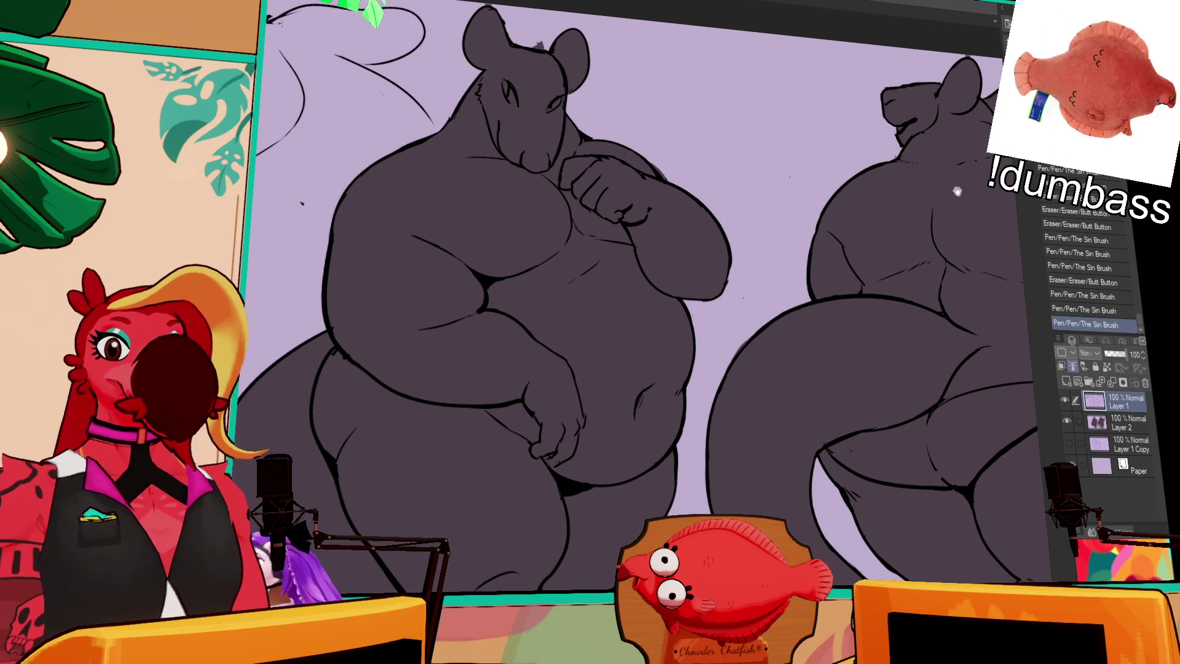
pyautogui.moveTo(950, 189); pyautogui.dragTo(895, 189)
pyautogui.moveTo(950, 225); pyautogui.dragTo(934, 238)
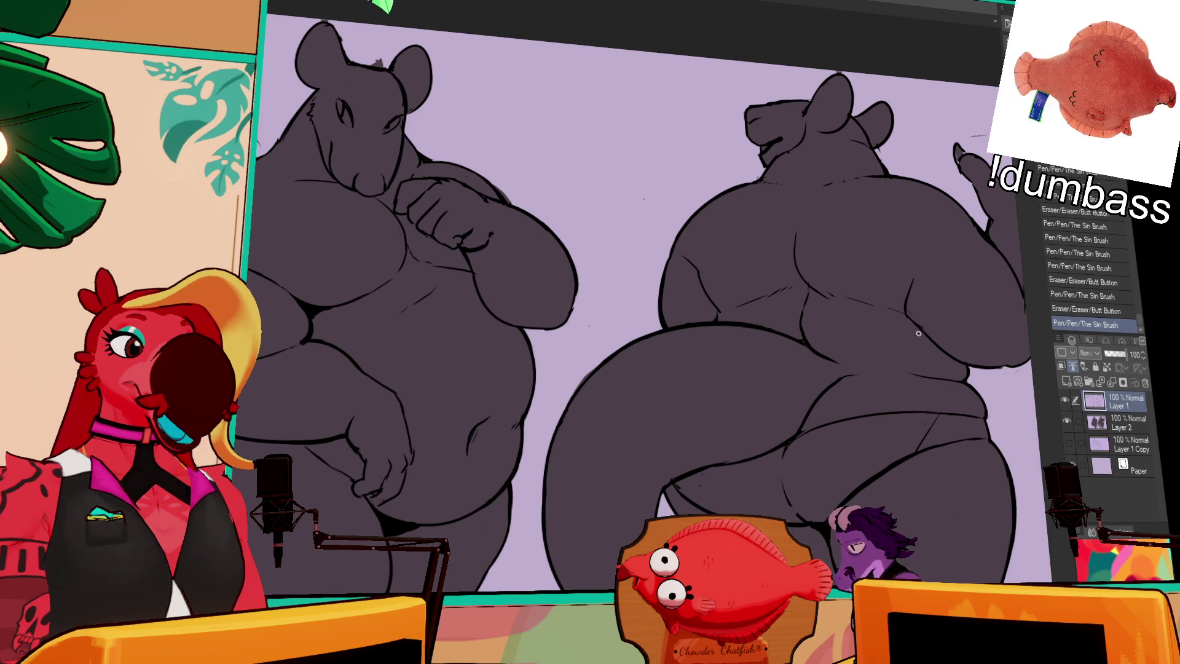
# Cycle through the open canvases past the emote file to the red bird reference sheet
pyautogui.hotkey('ctrl', 'Tab')
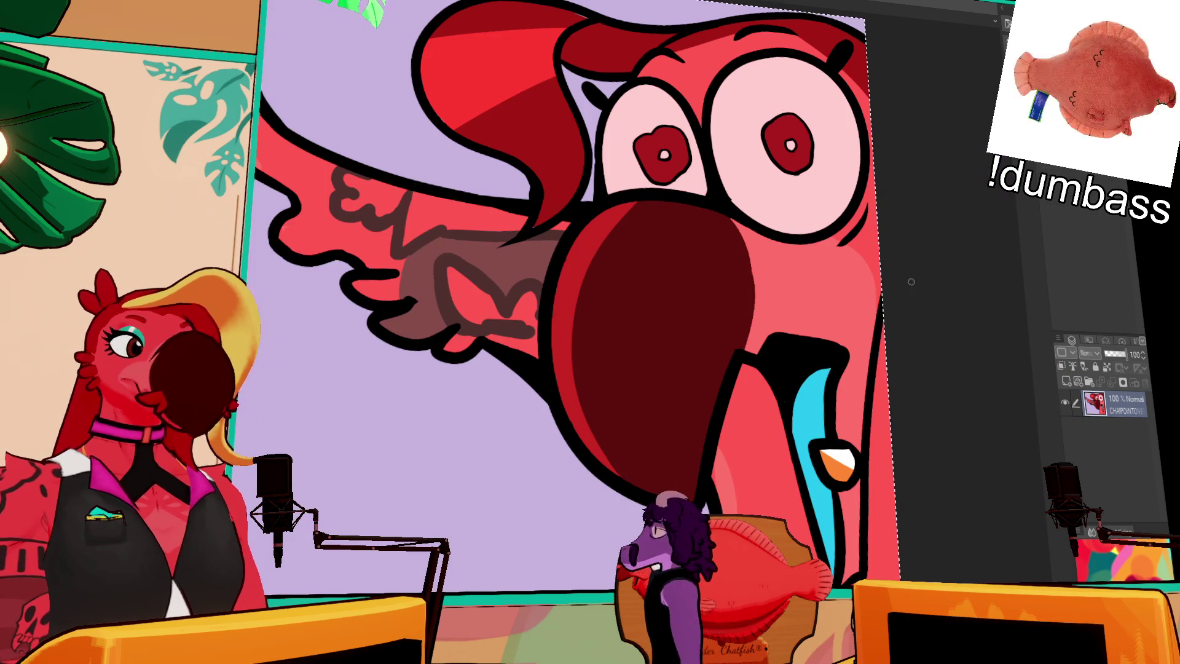
pyautogui.hotkey('ctrl', '0')
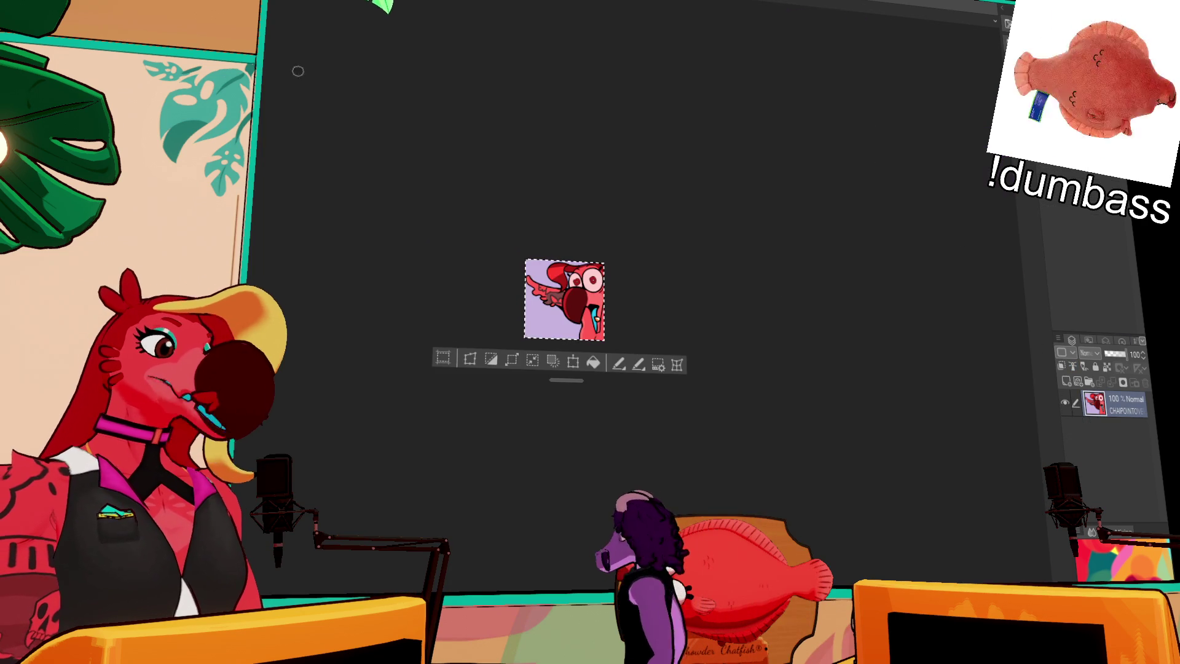
pyautogui.scroll(8, 600, 185)
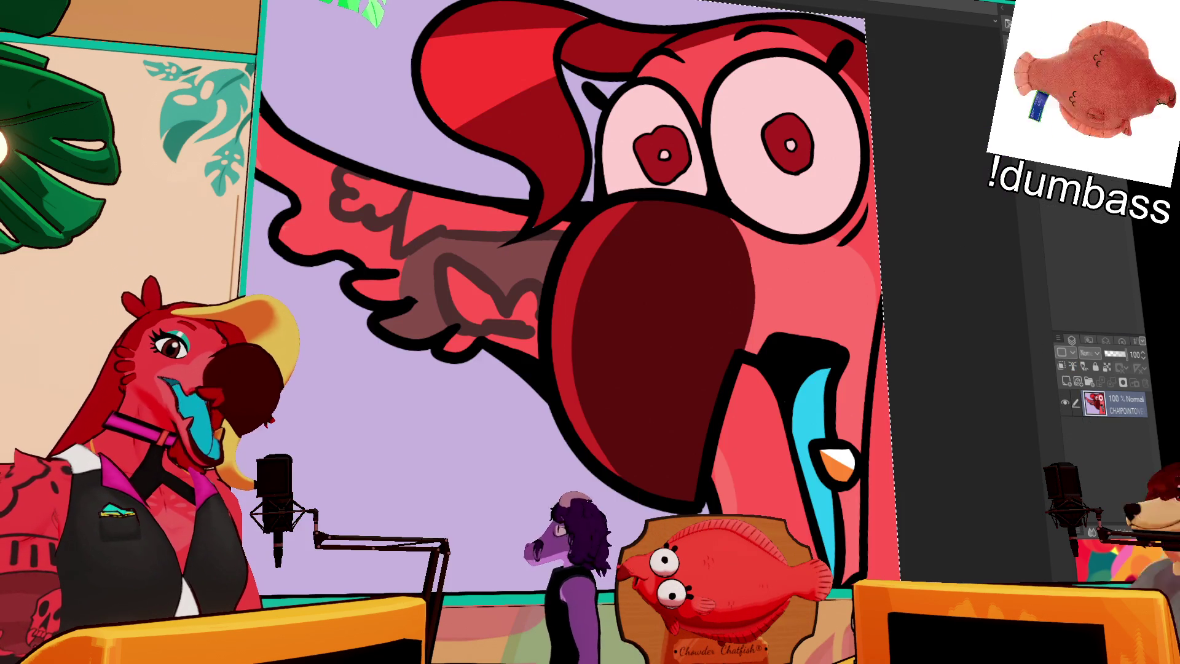
pyautogui.hotkey('ctrl', 'Tab')
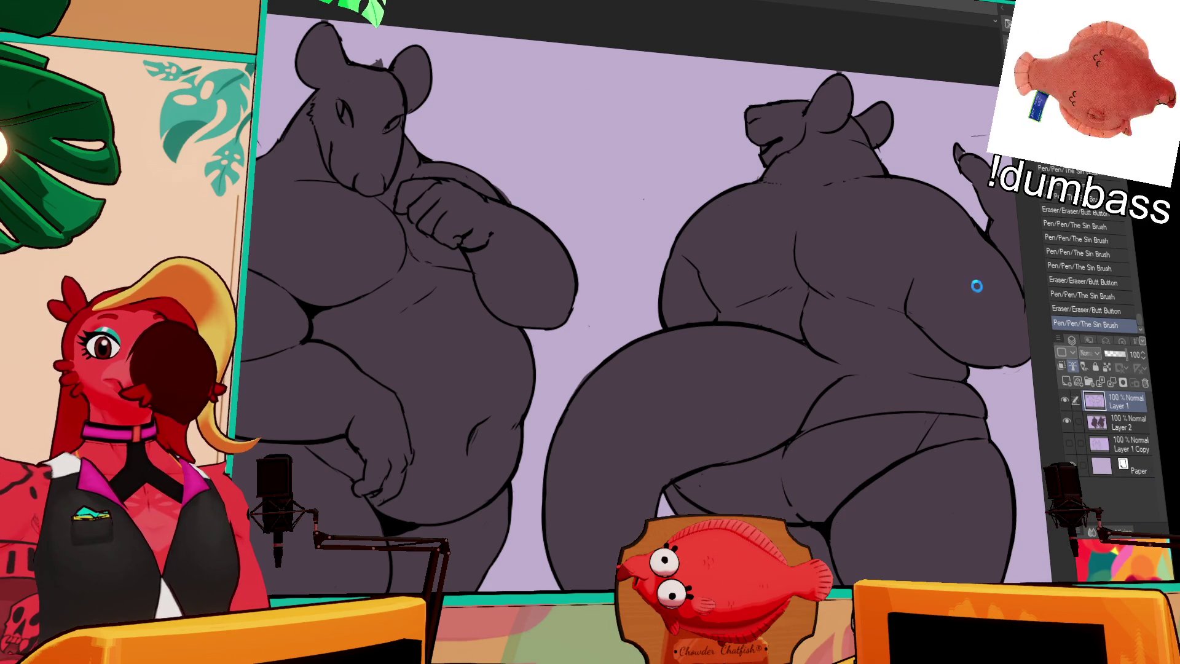
pyautogui.hotkey('ctrl', 'Tab')
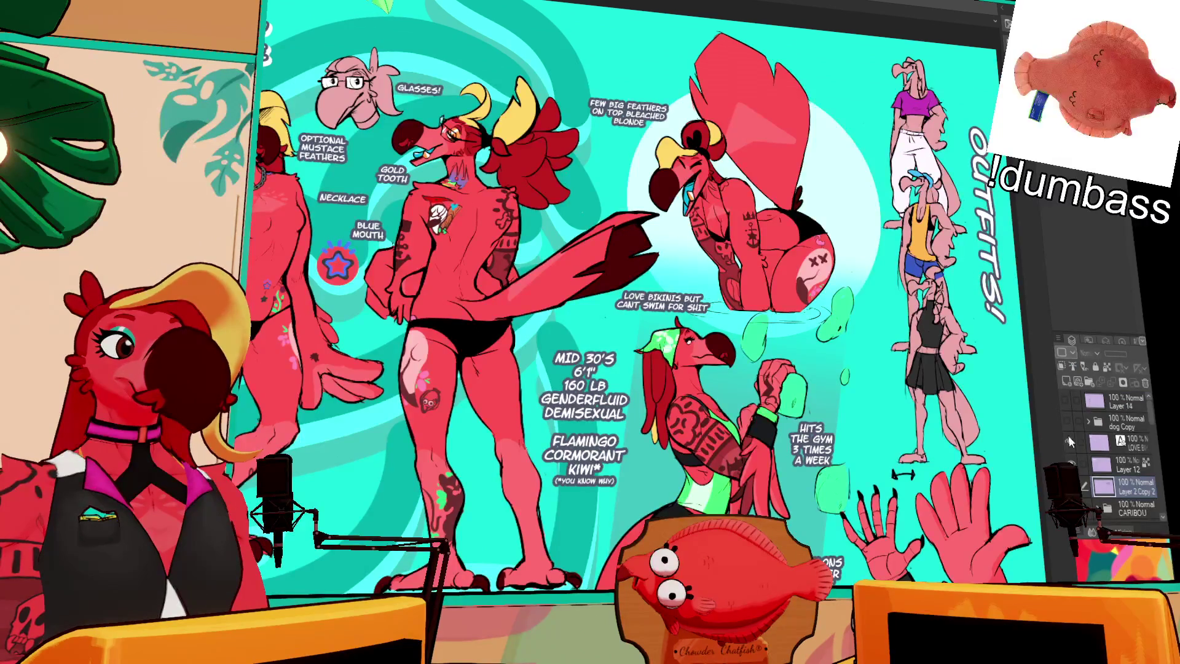
# Hide the notes and red bird art, show the caribou character and view it, then return to the rodent sheet
pyautogui.click(1070, 446)
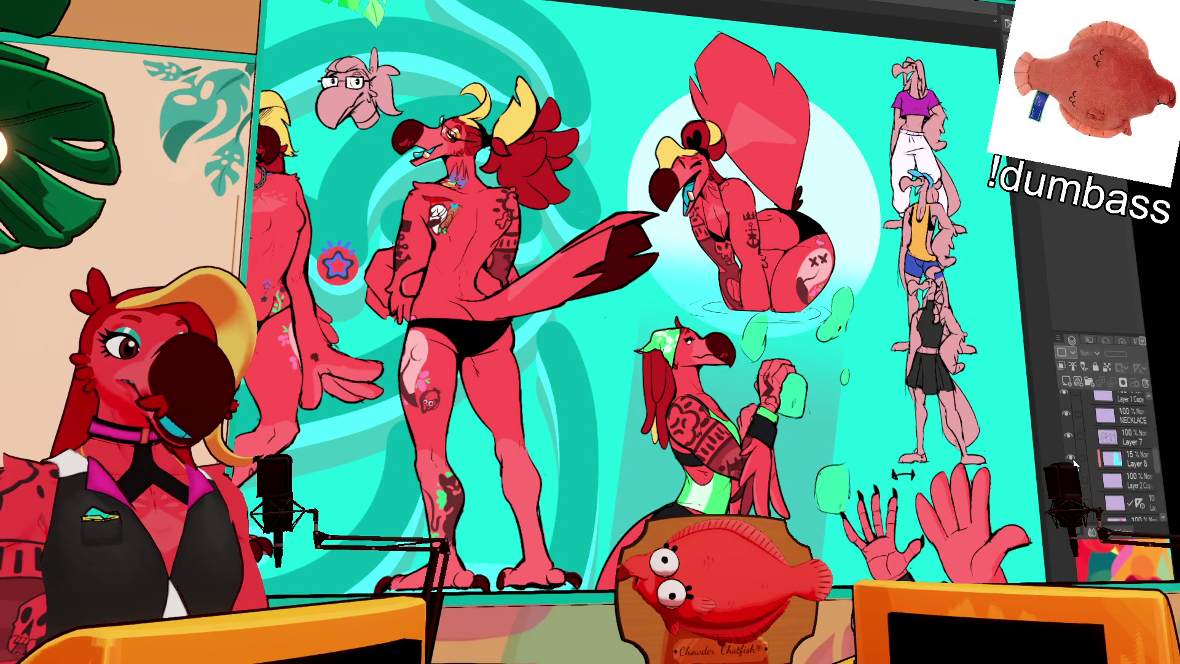
pyautogui.click(1069, 410)
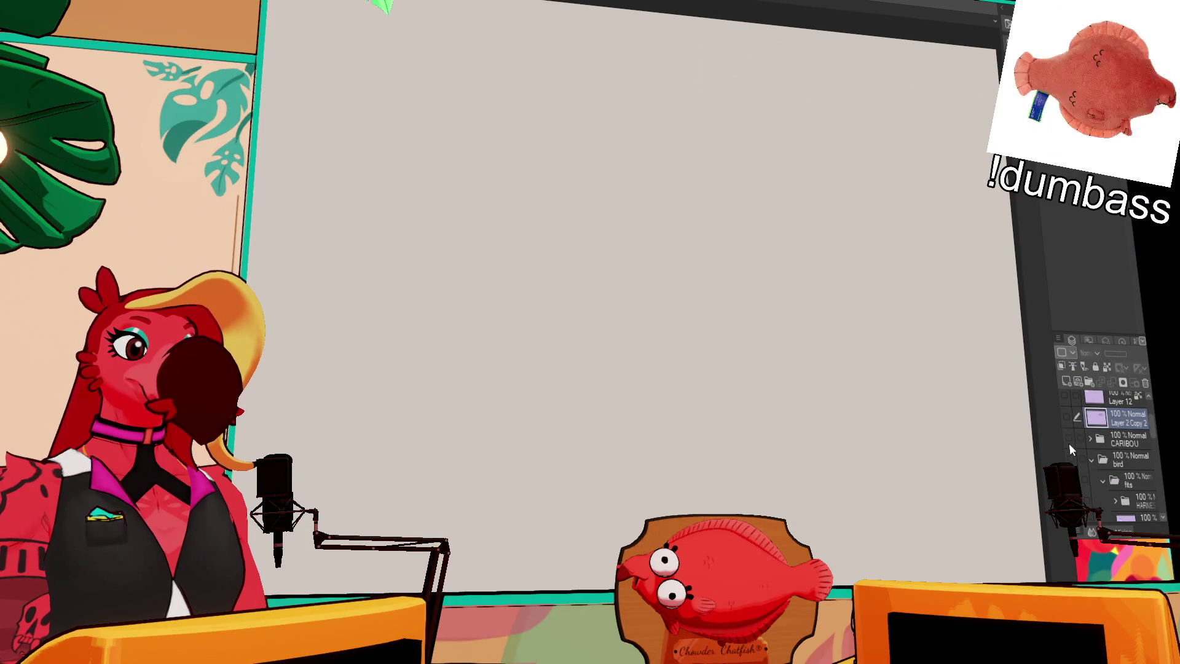
pyautogui.click(1069, 445)
pyautogui.scroll(2, 682, 232)
pyautogui.moveTo(682, 233)
pyautogui.mouseDown()
pyautogui.moveTo(896, 300)
pyautogui.moveTo(899, 319)
pyautogui.mouseUp()
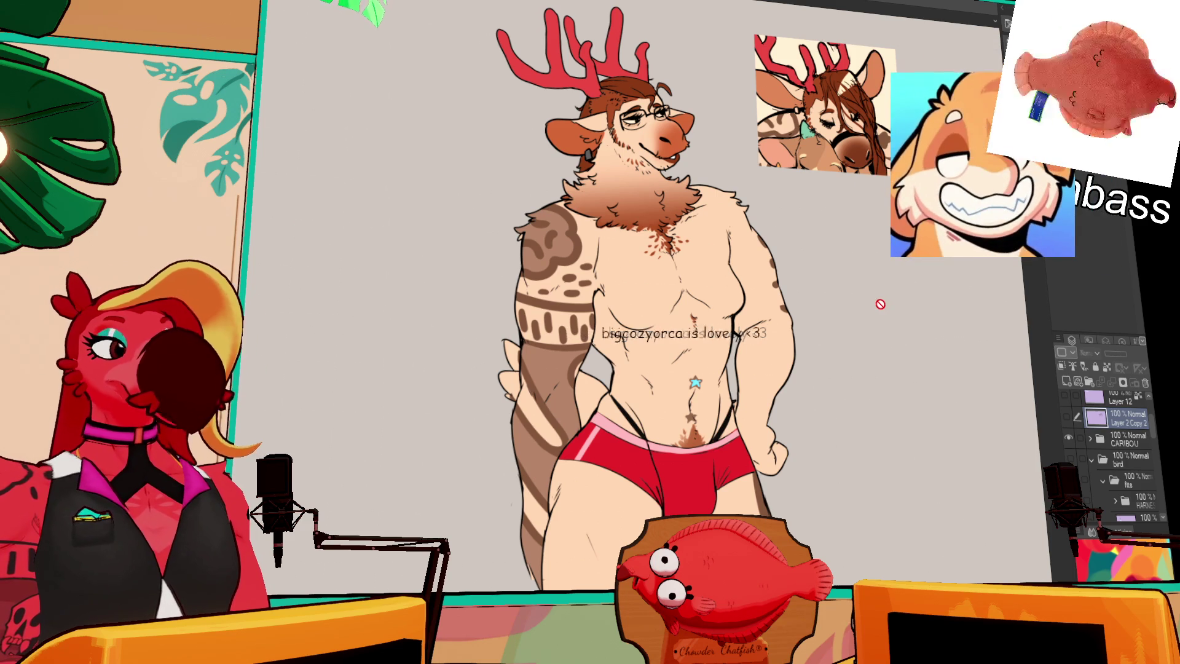
pyautogui.scroll(1, 890, 314)
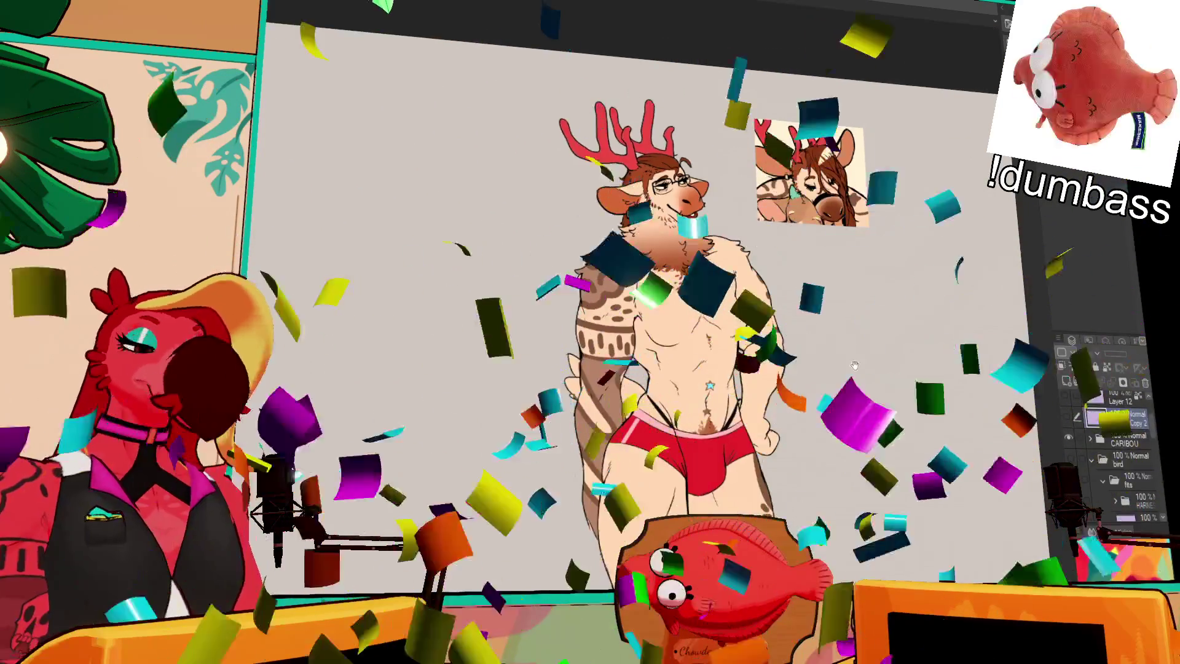
pyautogui.scroll(-3, 828, 346)
pyautogui.moveTo(847, 357); pyautogui.dragTo(847, 329)
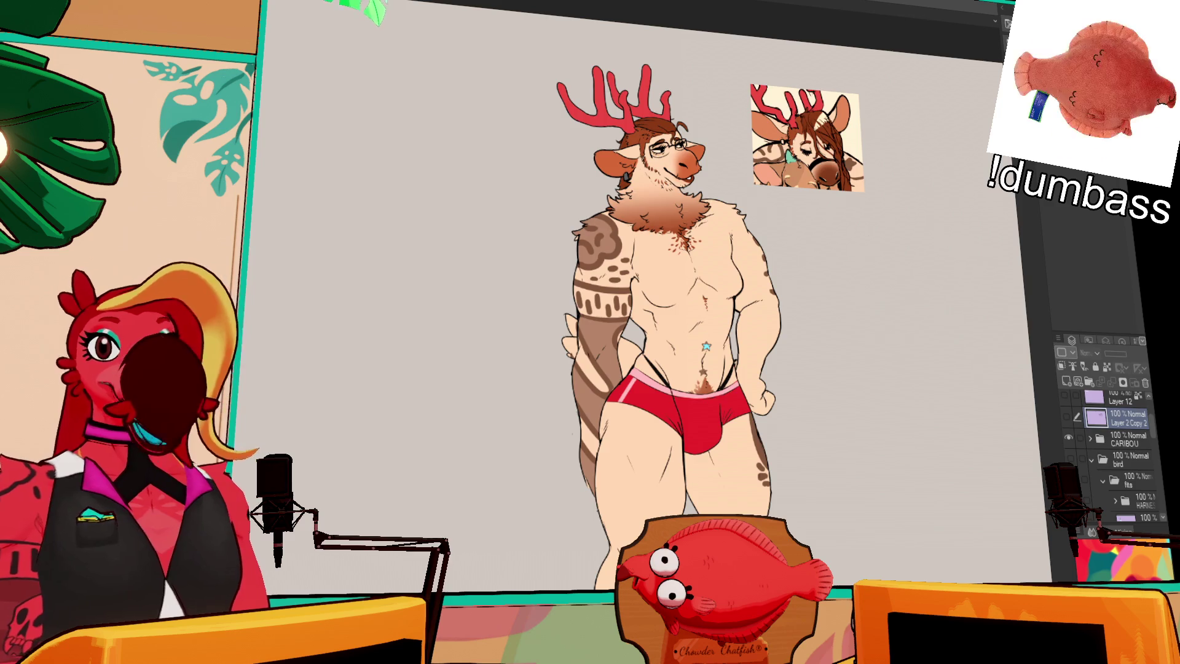
pyautogui.hotkey('ctrl', 'Tab')
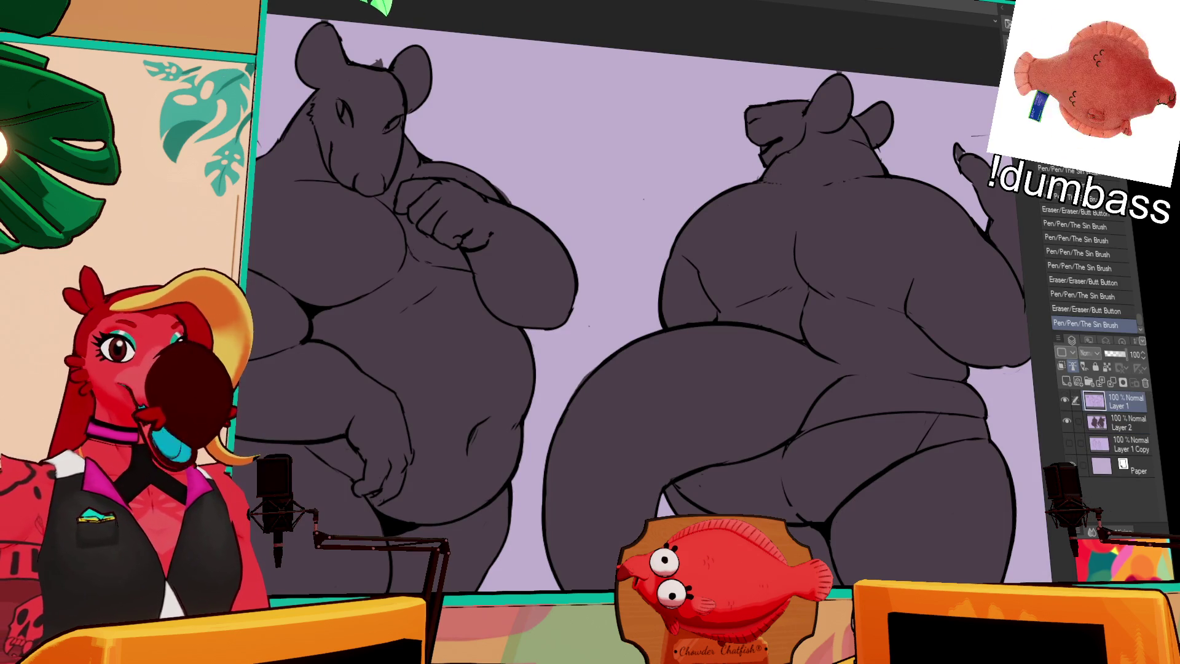
pyautogui.scroll(1, 811, 189)
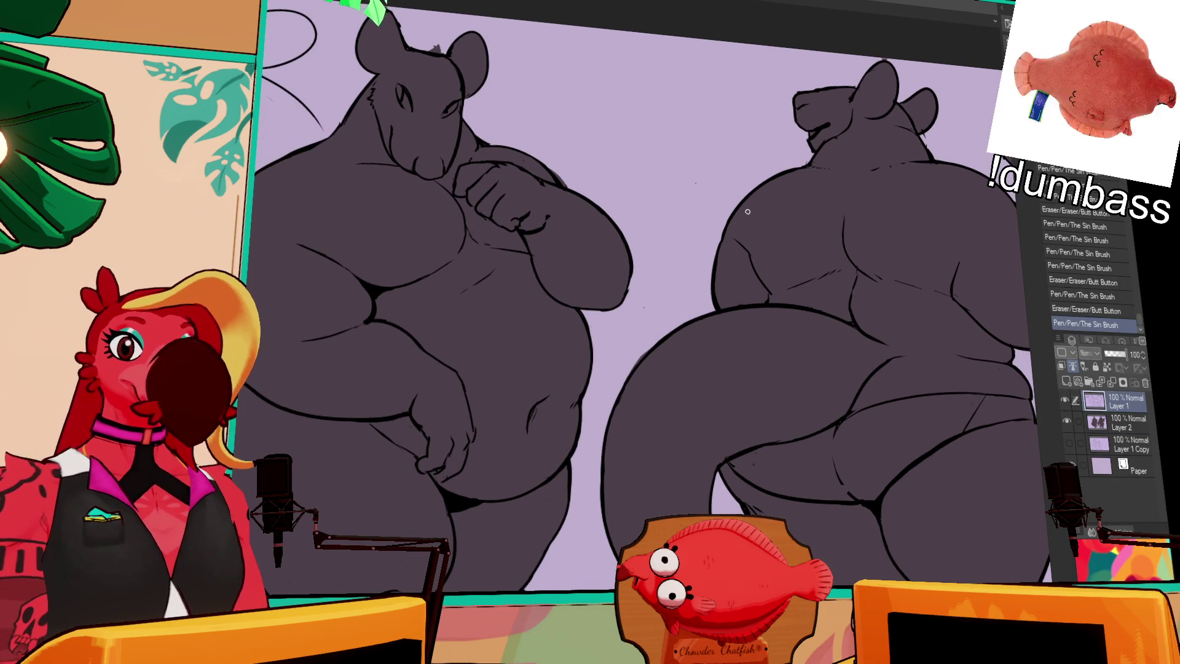
pyautogui.scroll(1, 749, 210)
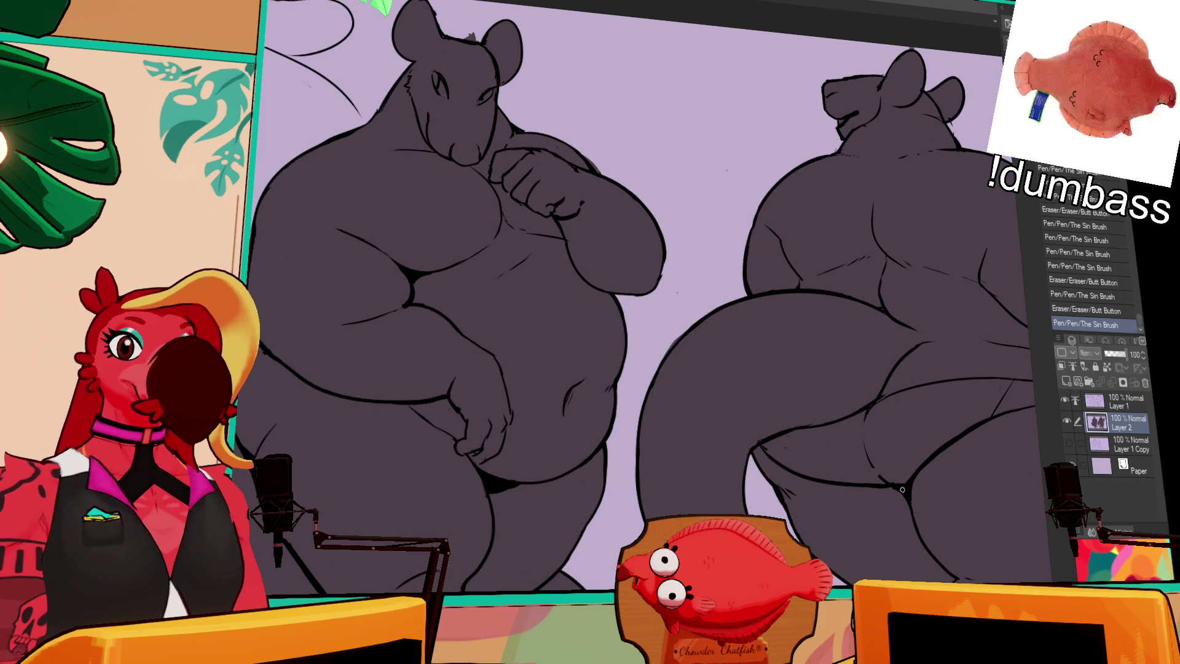
# Reframe the two figures, make Layer 1 active and dab a tiny pen mark near the figure's face
pyautogui.moveTo(902, 490); pyautogui.dragTo(941, 535)
pyautogui.moveTo(516, 222); pyautogui.dragTo(624, 332)
pyautogui.moveTo(830, 203)
pyautogui.mouseDown()
pyautogui.moveTo(852, 184)
pyautogui.moveTo(802, 148)
pyautogui.mouseUp()
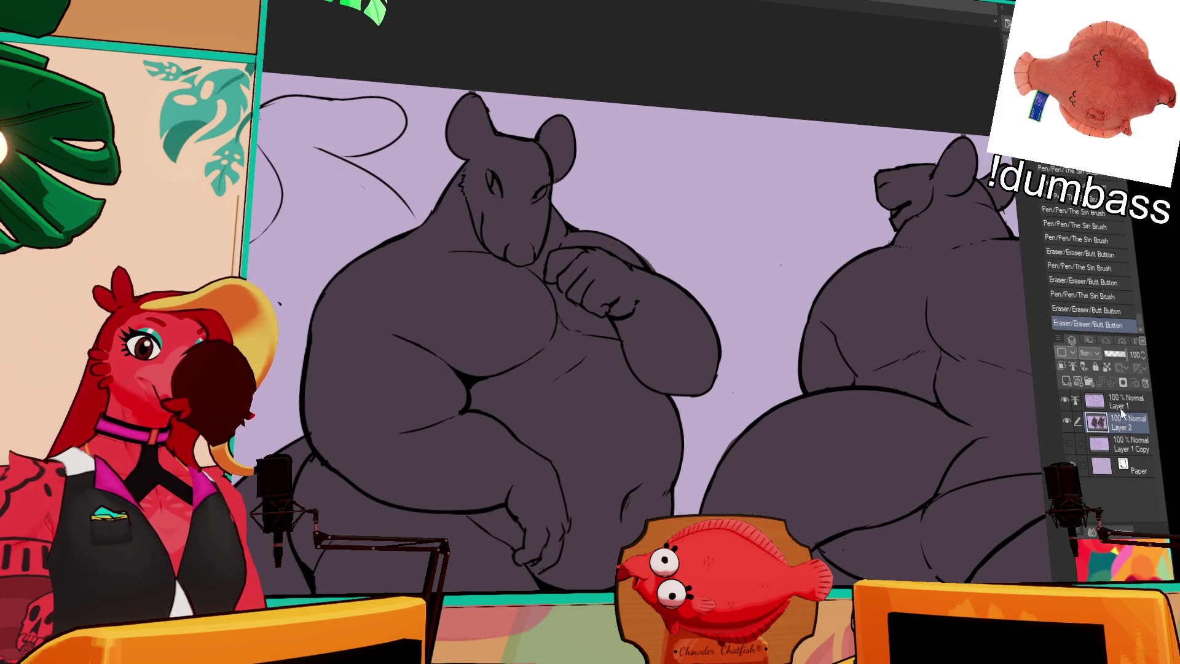
pyautogui.click(1121, 406)
pyautogui.click(918, 173)
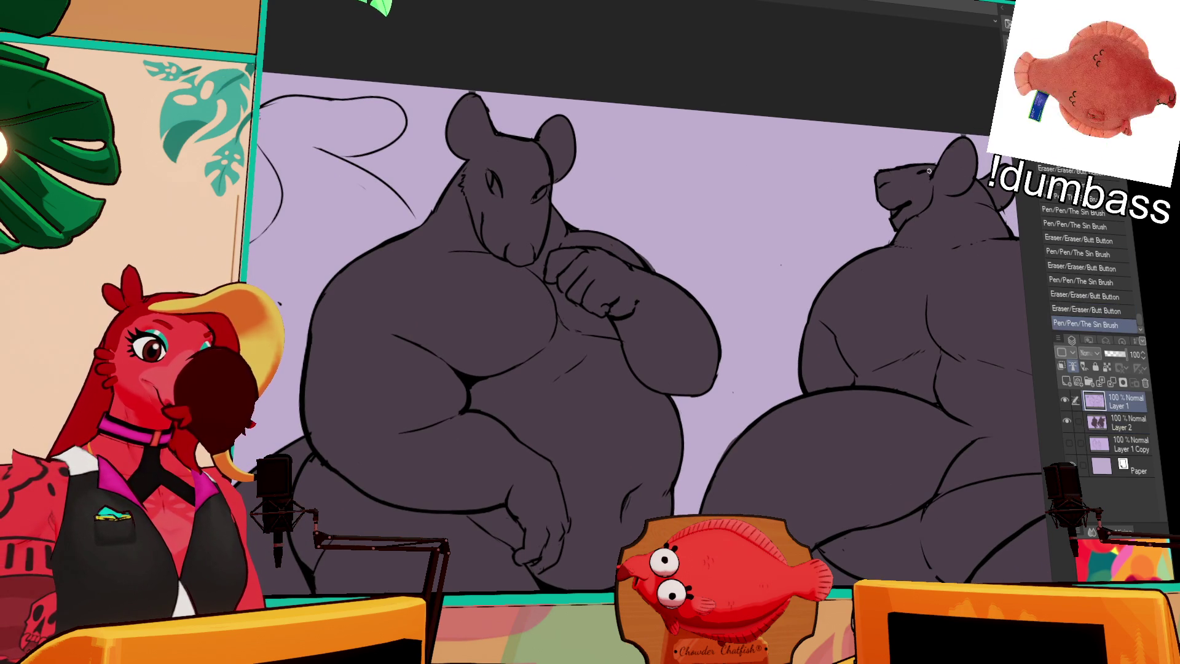
pyautogui.moveTo(867, 251); pyautogui.dragTo(968, 212)
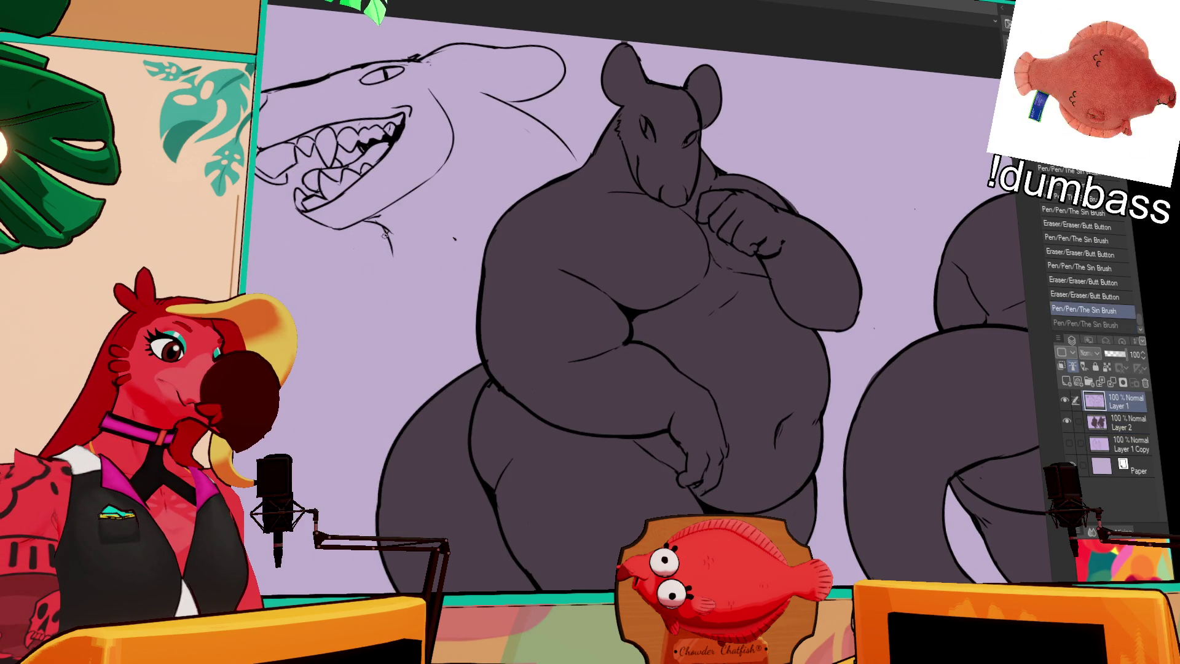